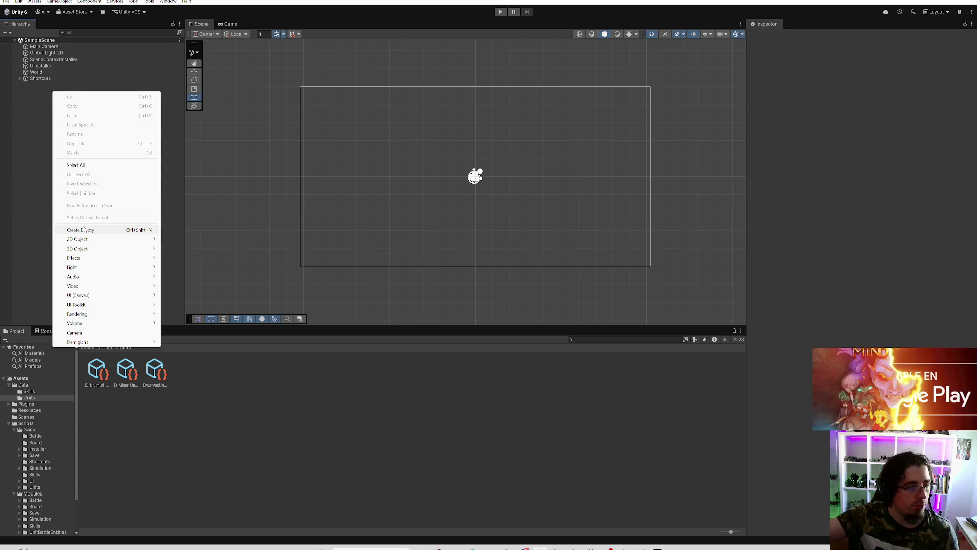
# Step: Create an empty GameObject in SampleScene, then delete it again
pyautogui.click(88, 230)
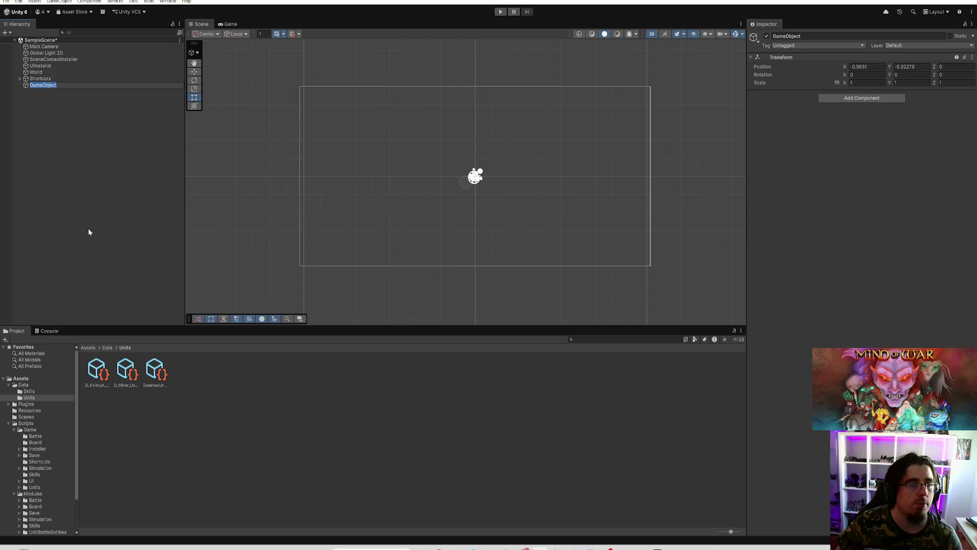
pyautogui.click(105, 139)
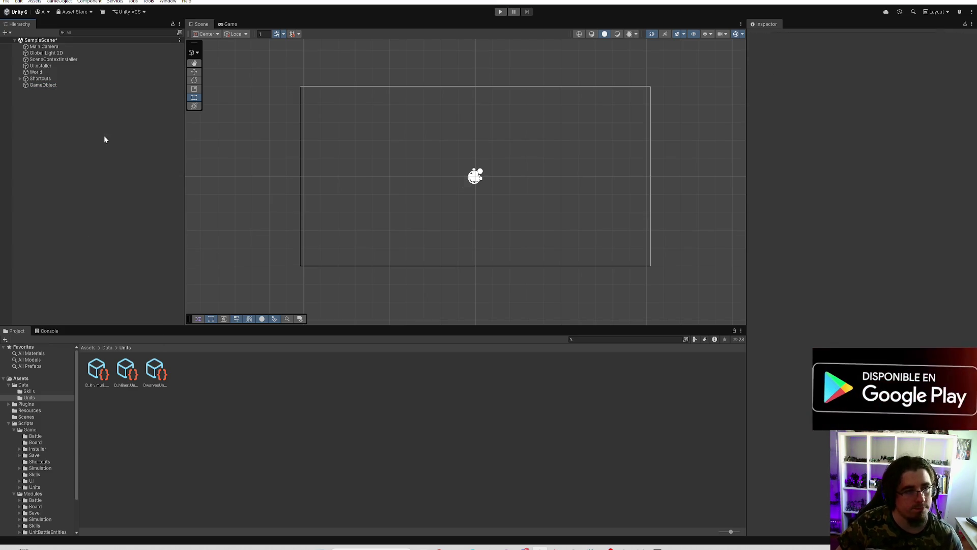
pyautogui.click(57, 87)
pyautogui.press('Delete')
# Step: Add a UI Image to SampleScene, creating a new Canvas and EventSystem
pyautogui.rightClick(48, 95)
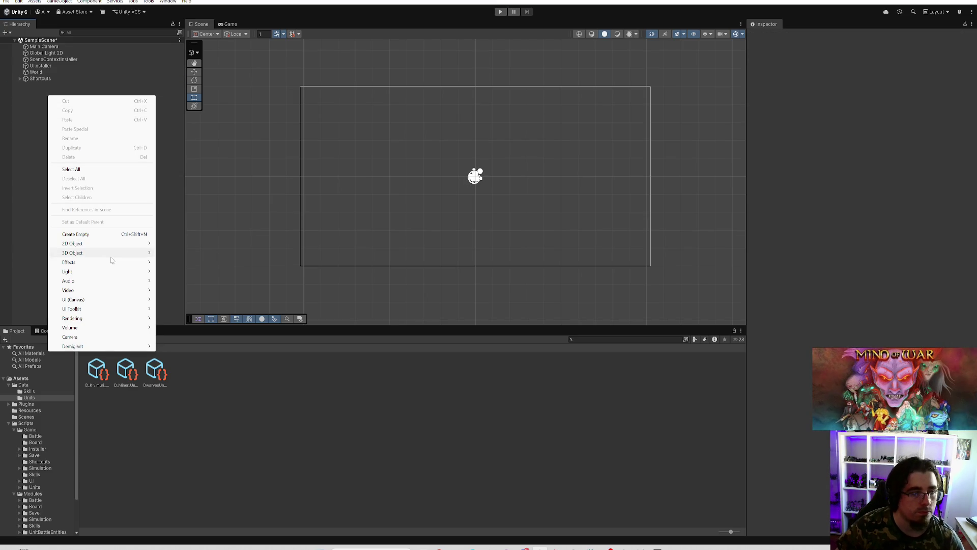
pyautogui.moveTo(122, 300)
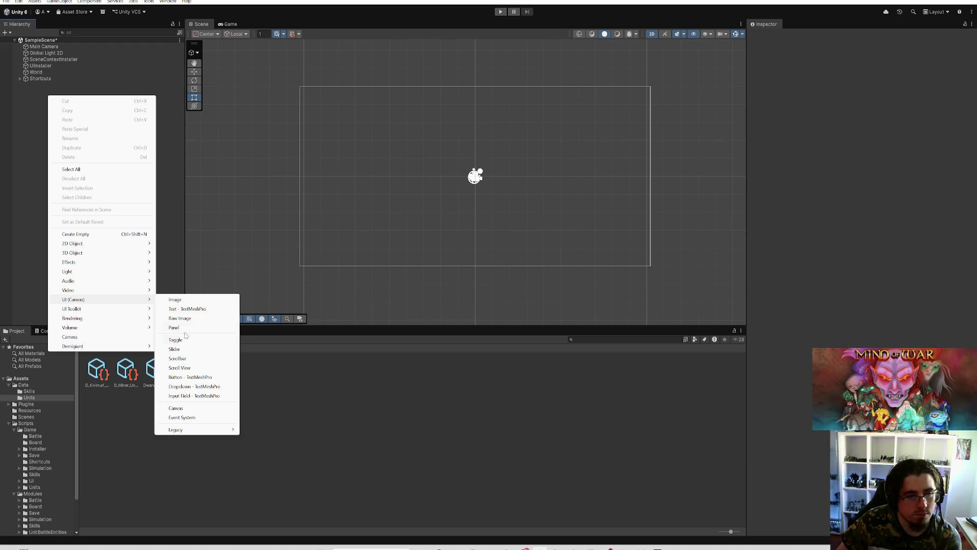
pyautogui.click(175, 300)
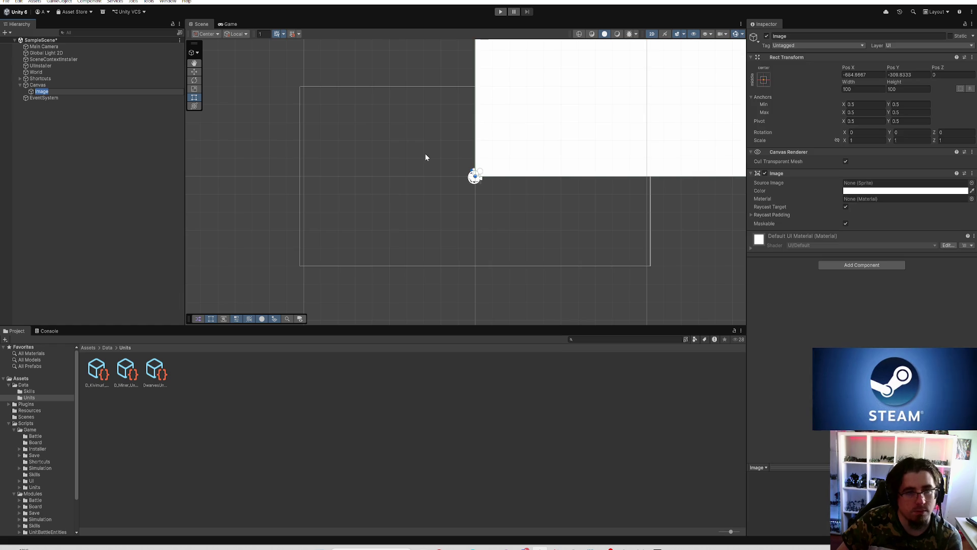
# Step: Switch to the Game view and create an empty GameObject inside the Image
pyautogui.scroll(-1, 409, 163)
pyautogui.click(229, 24)
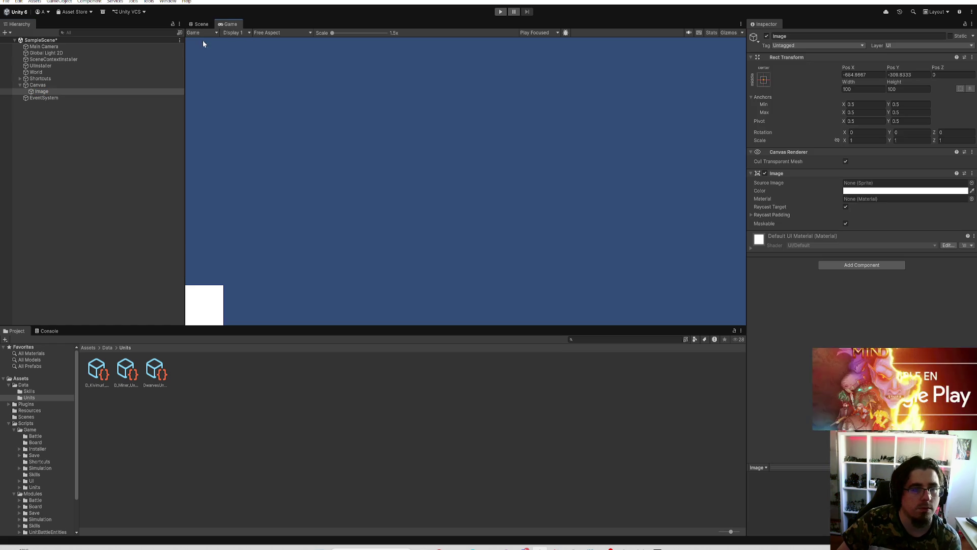
pyautogui.click(58, 85)
pyautogui.click(53, 91)
pyautogui.rightClick(53, 91)
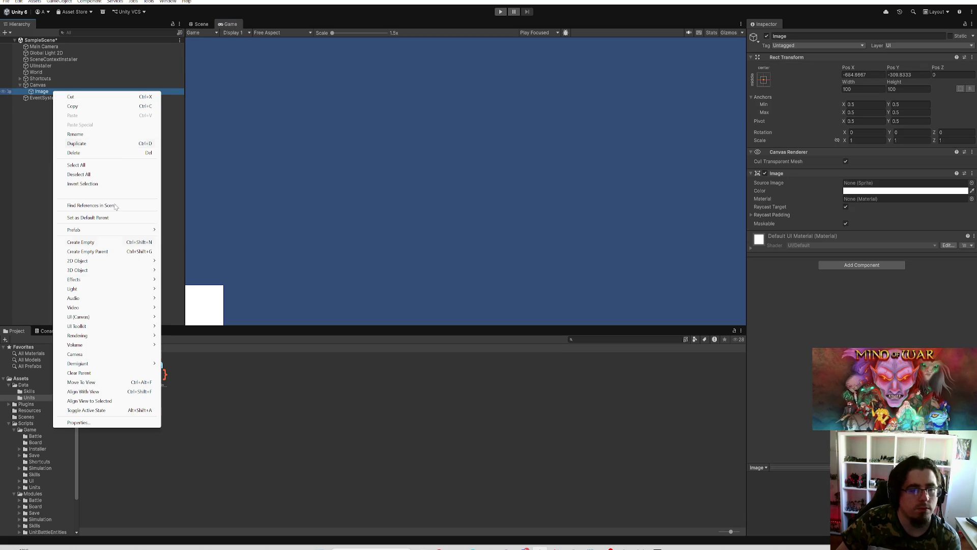
pyautogui.click(98, 243)
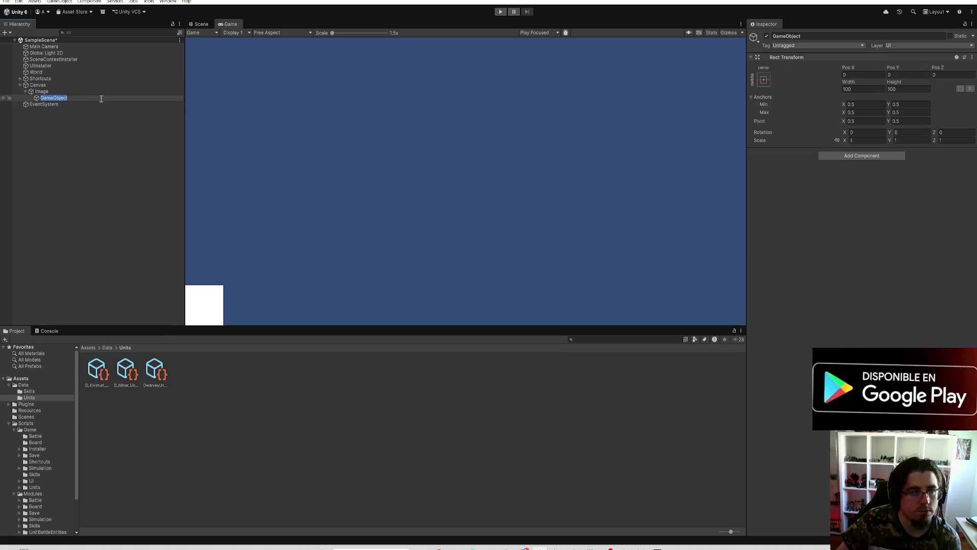
# Step: Move the GameObject directly under Canvas and nest the Image inside it
pyautogui.moveTo(59, 97); pyautogui.dragTo(60, 89)
pyautogui.click(96, 92)
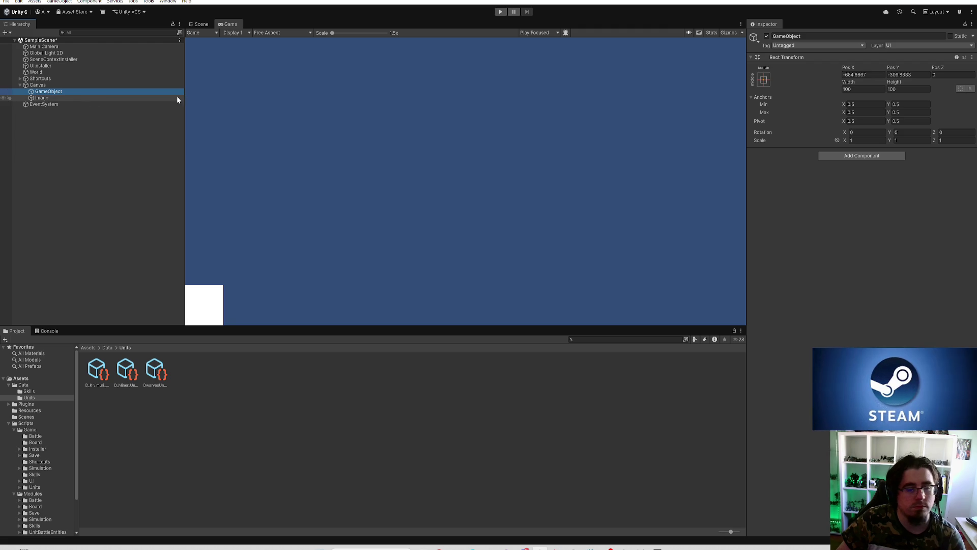
pyautogui.moveTo(50, 96); pyautogui.dragTo(52, 93)
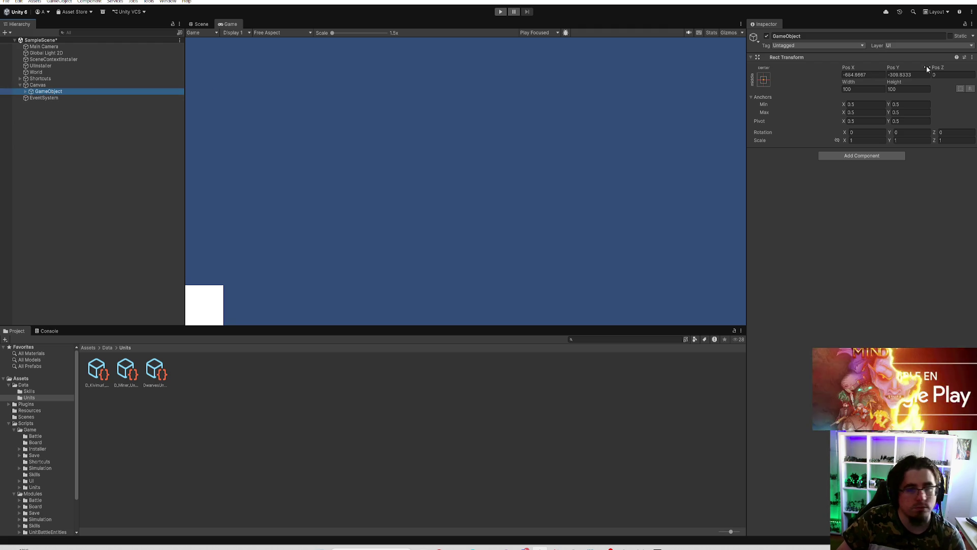
pyautogui.click(103, 85)
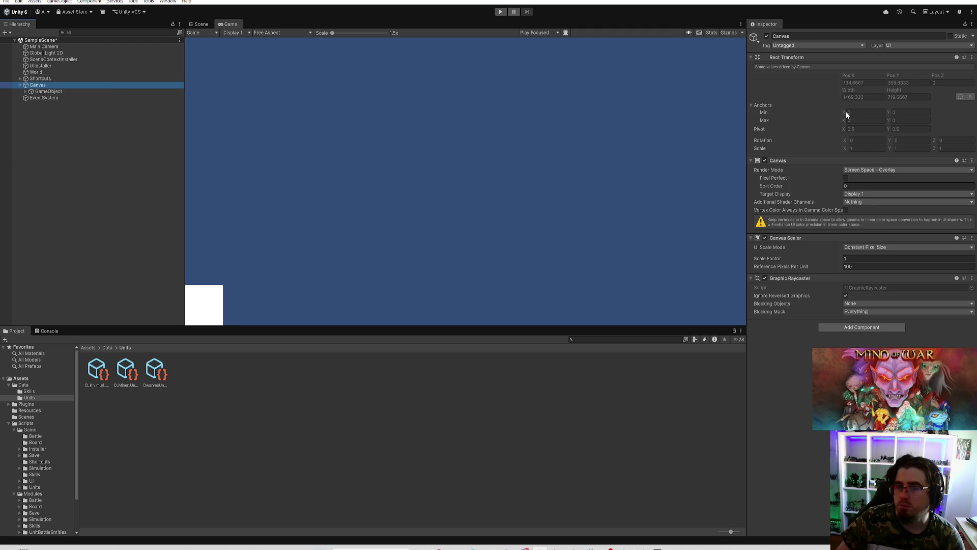
# Step: Browse the Canvas Render Mode options without changing them
pyautogui.click(882, 170)
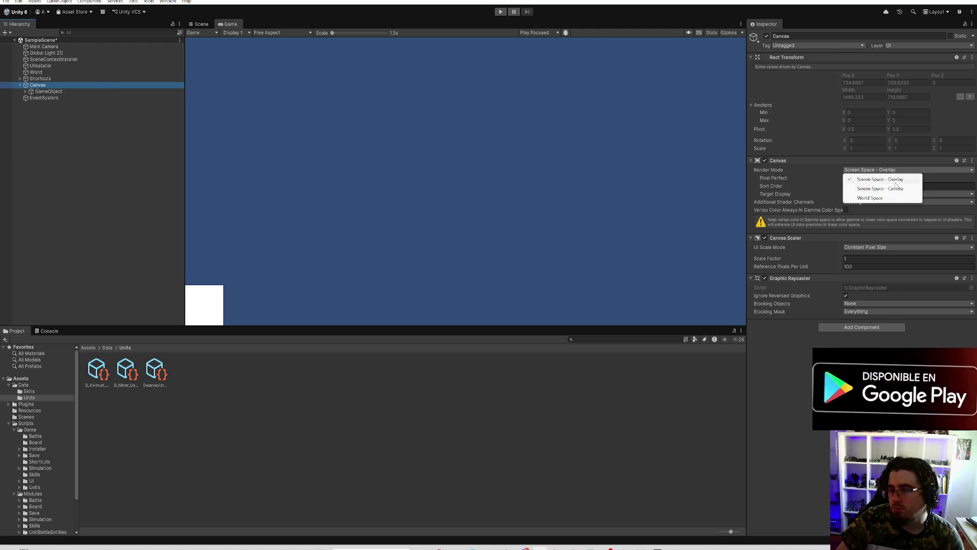
pyautogui.click(643, 520)
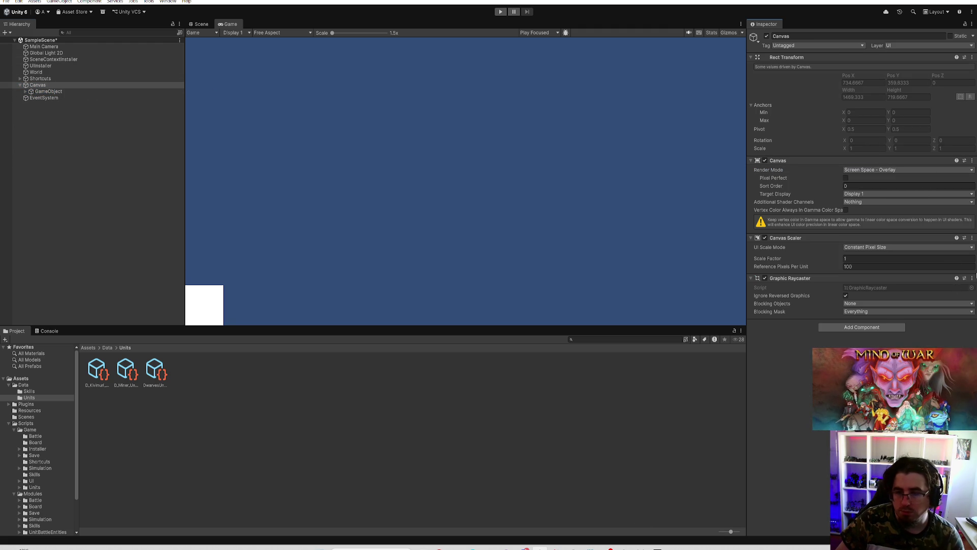
pyautogui.click(912, 171)
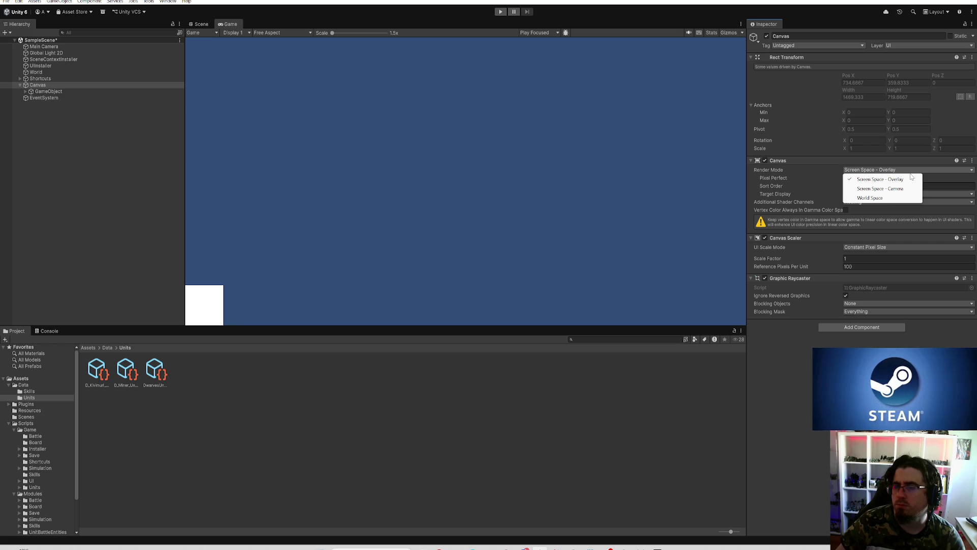
pyautogui.click(812, 482)
pyautogui.moveTo(551, 544)
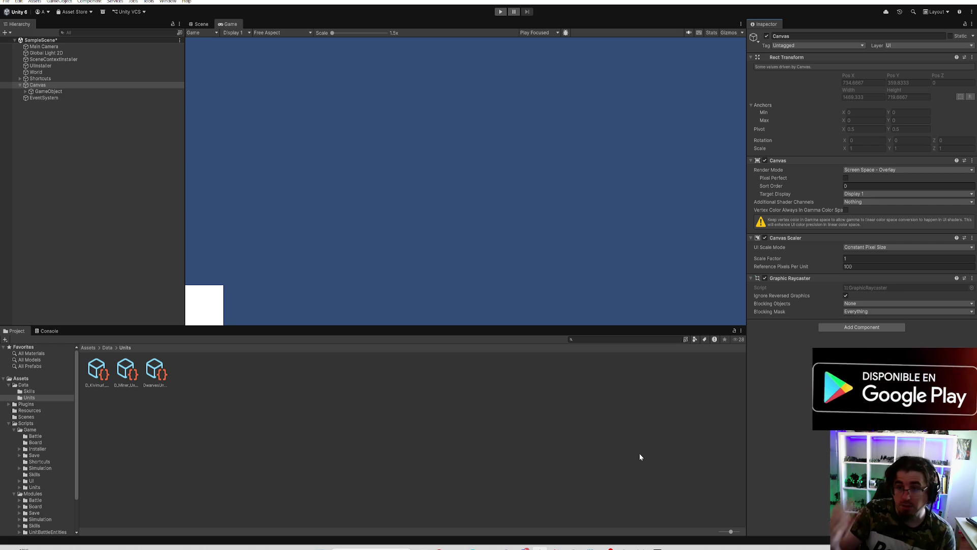
# Step: Set the Canvas Render Mode to Screen Space - Camera and switch to the MindOfWar project
pyautogui.click(874, 171)
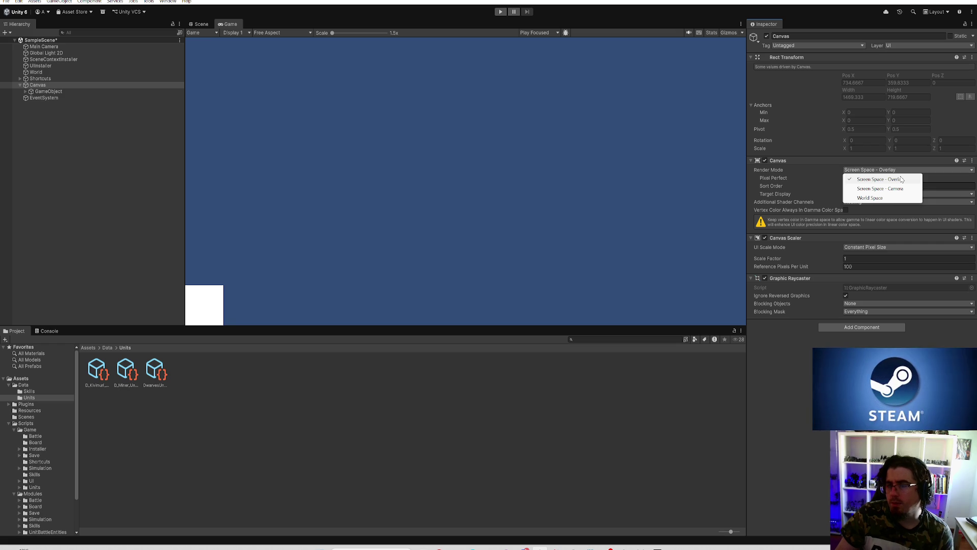
pyautogui.click(881, 188)
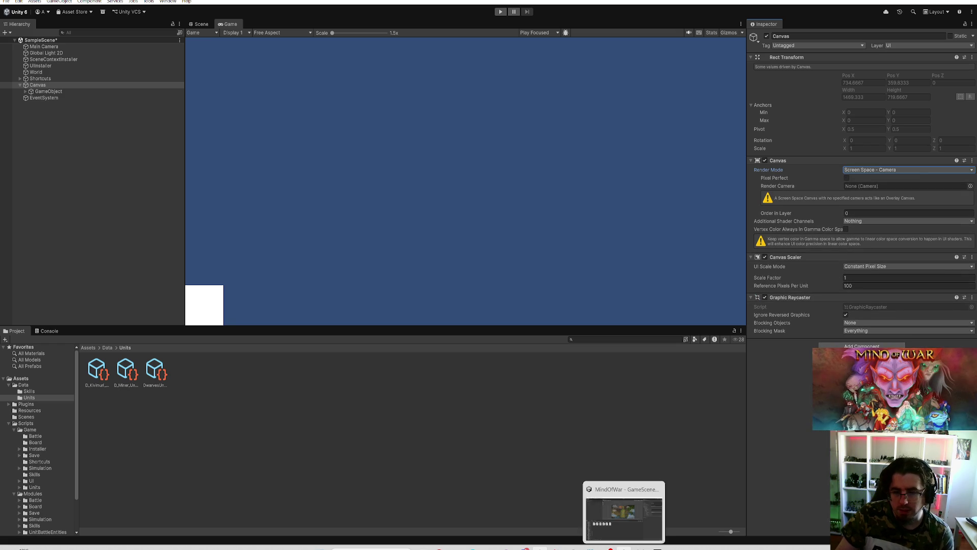
pyautogui.click(615, 512)
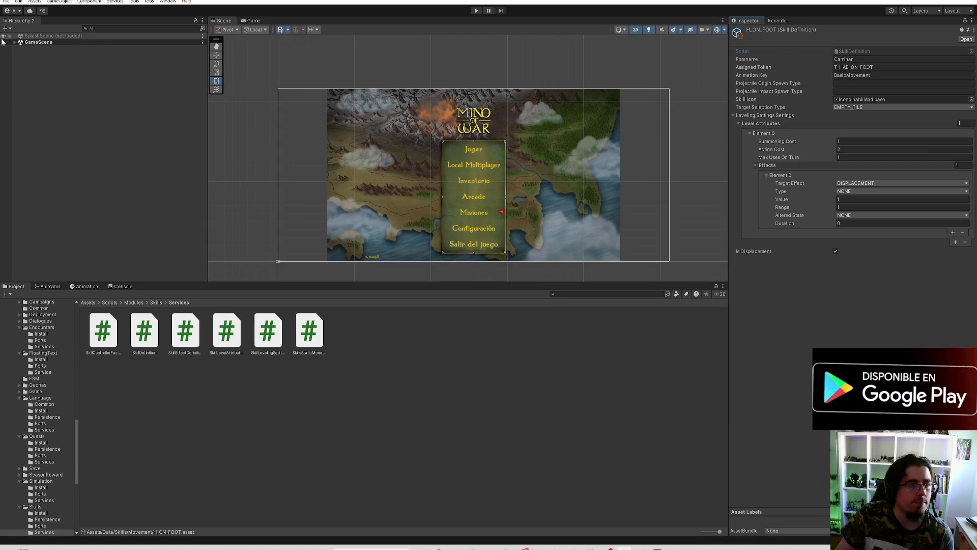
# Step: Inspect the MainCanvas, GameplayCanvas_UIVFX and GameplayCanvas settings in GameScene
pyautogui.click(14, 41)
pyautogui.click(44, 74)
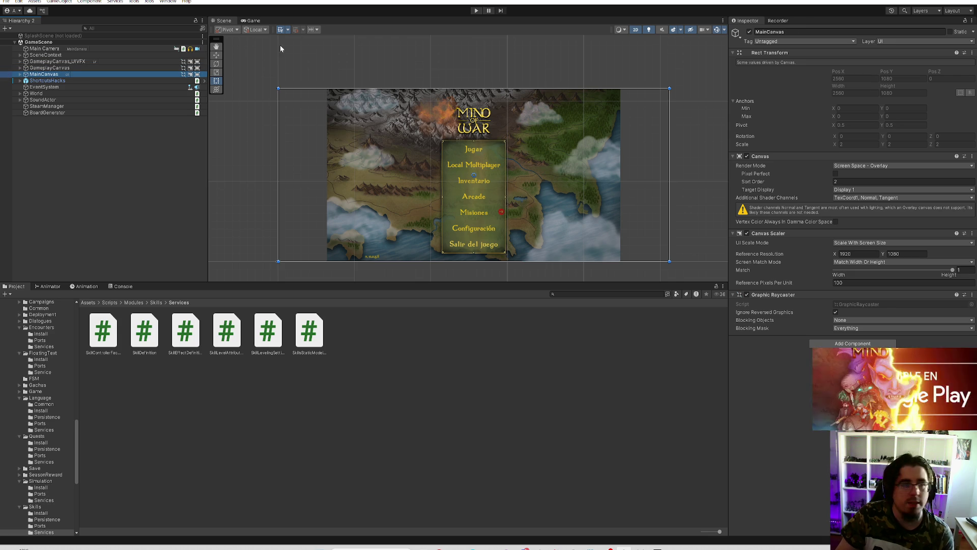
pyautogui.click(66, 61)
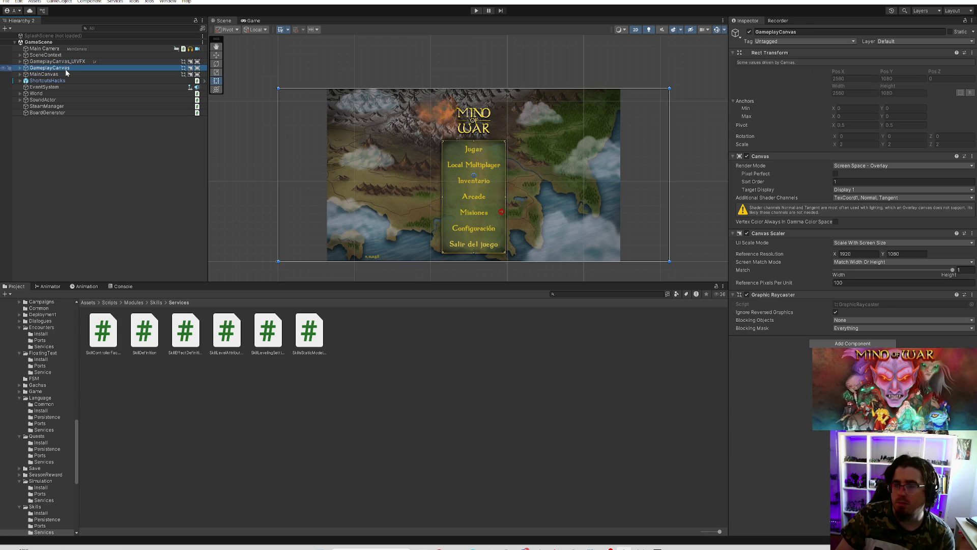
pyautogui.click(20, 62)
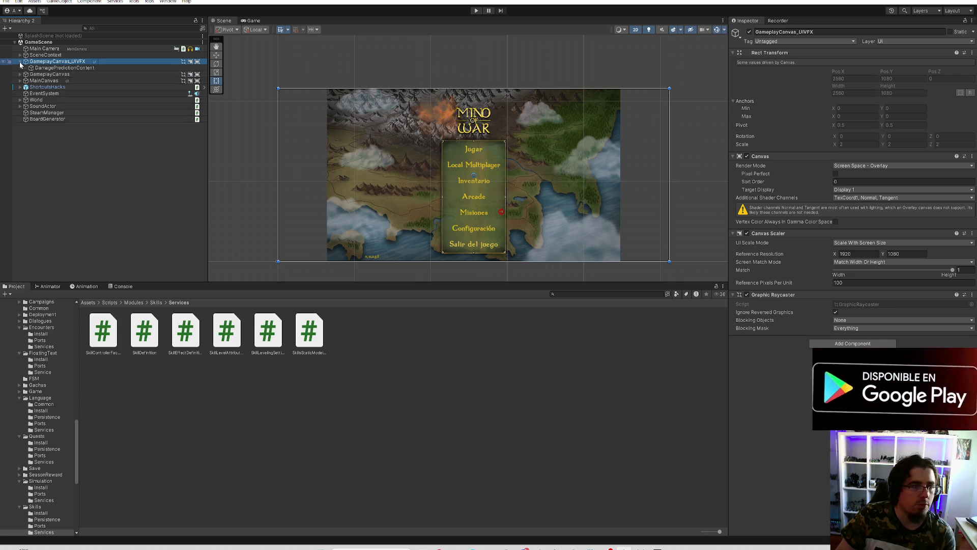
pyautogui.click(20, 61)
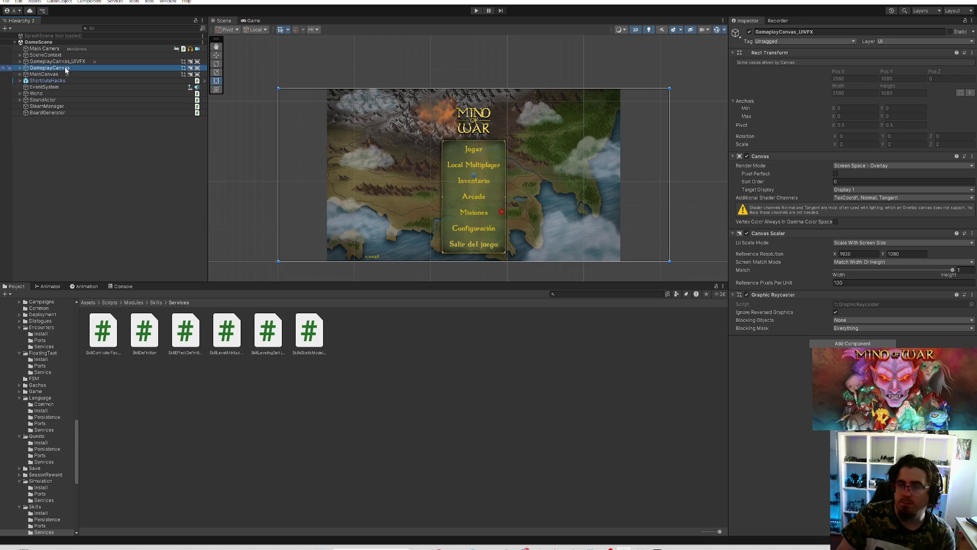
pyautogui.click(66, 68)
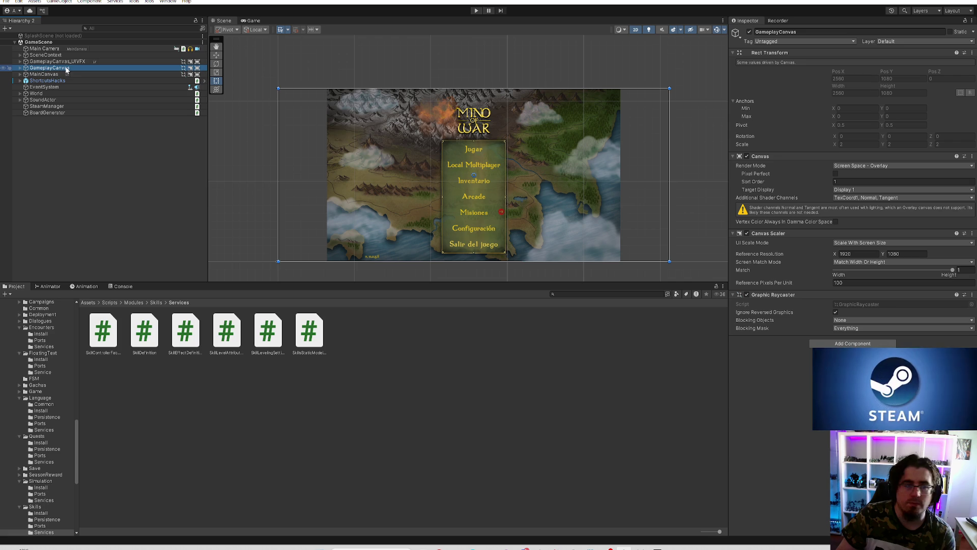
pyautogui.click(61, 75)
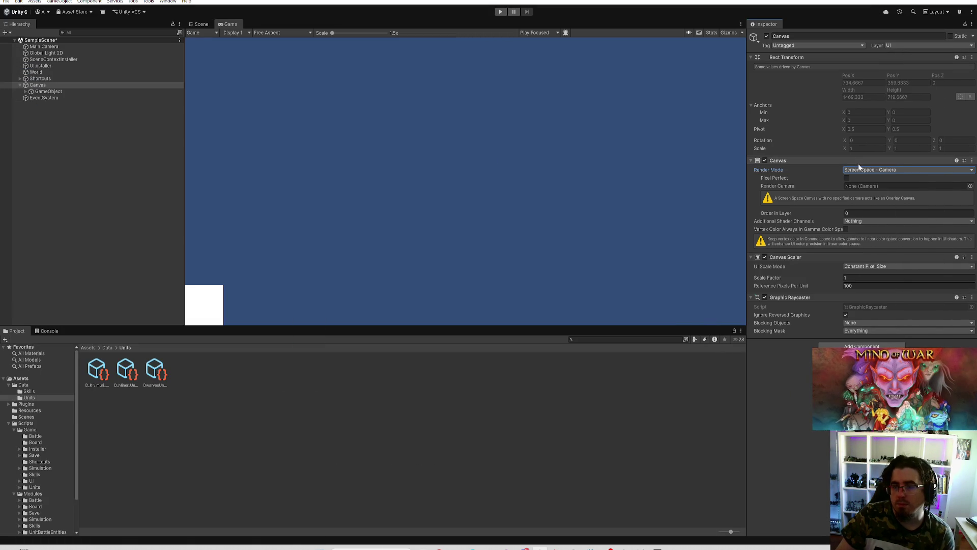
# Step: Set the Canvas to Screen Space - Overlay, Sort Order 2, and vertex colours always in gamma space
pyautogui.click(860, 169)
pyautogui.click(884, 181)
pyautogui.click(849, 186)
pyautogui.write('2')
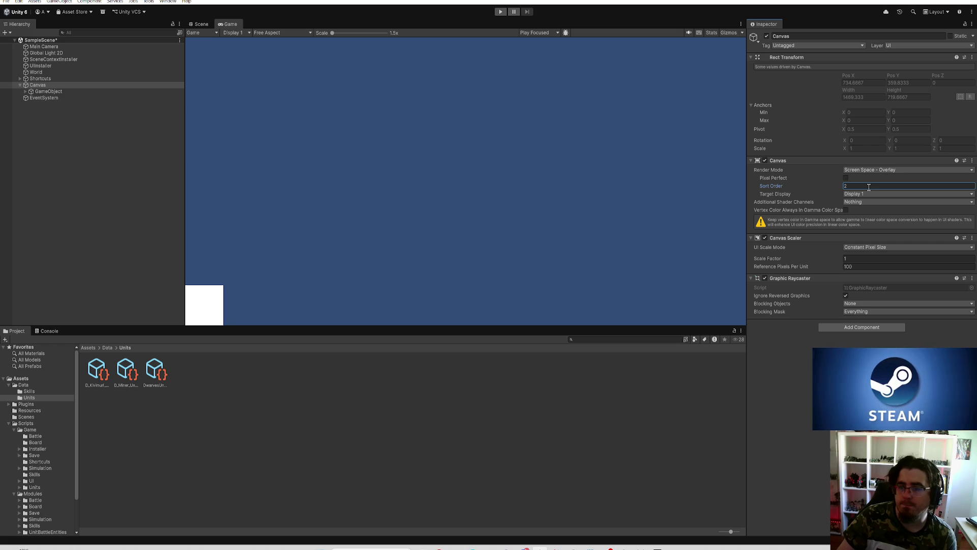
pyautogui.click(860, 203)
pyautogui.click(808, 248)
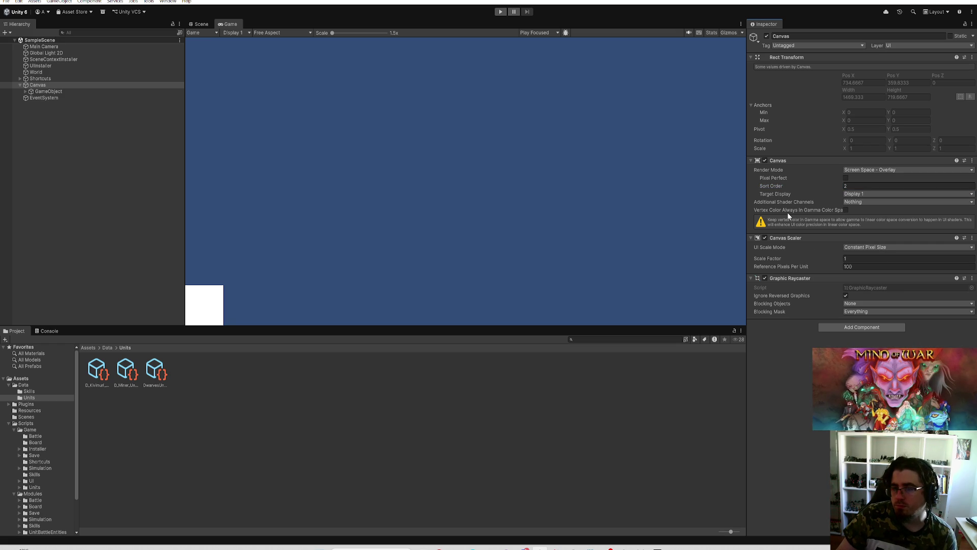
pyautogui.click(845, 210)
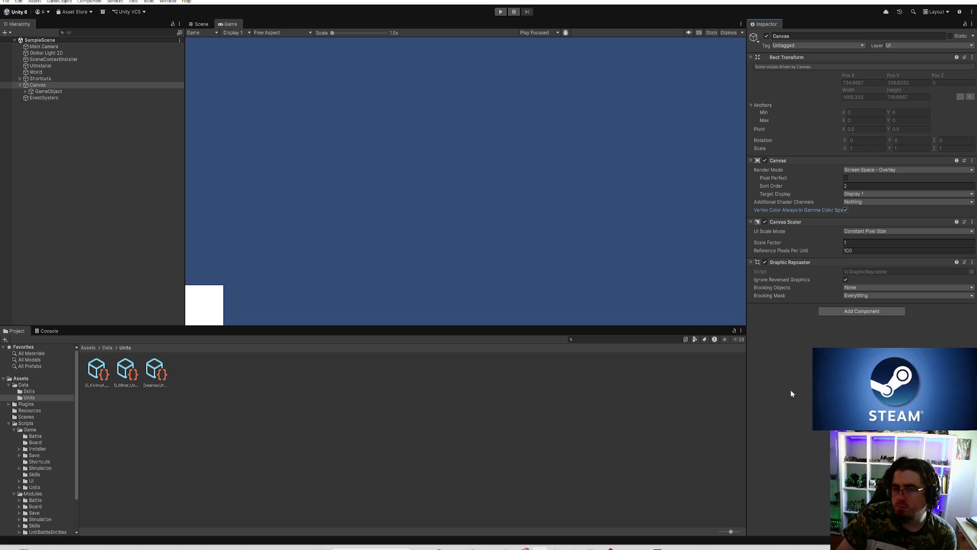
pyautogui.click(877, 232)
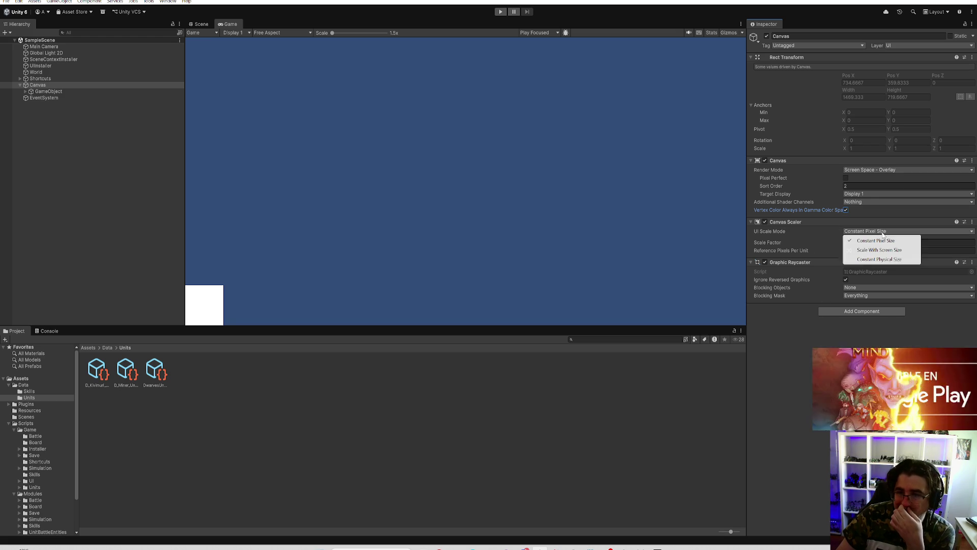
# Step: Make the Canvas Scaler scale with screen size at 1920 x 1080, with Match 0.5
pyautogui.click(892, 250)
pyautogui.doubleClick(874, 243)
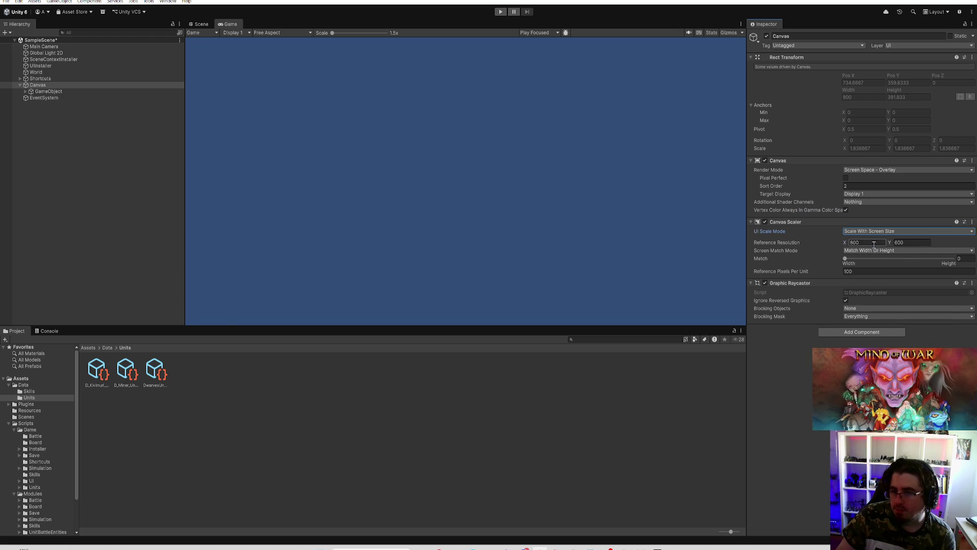
pyautogui.write('1920')
pyautogui.press('Tab')
pyautogui.write('1080')
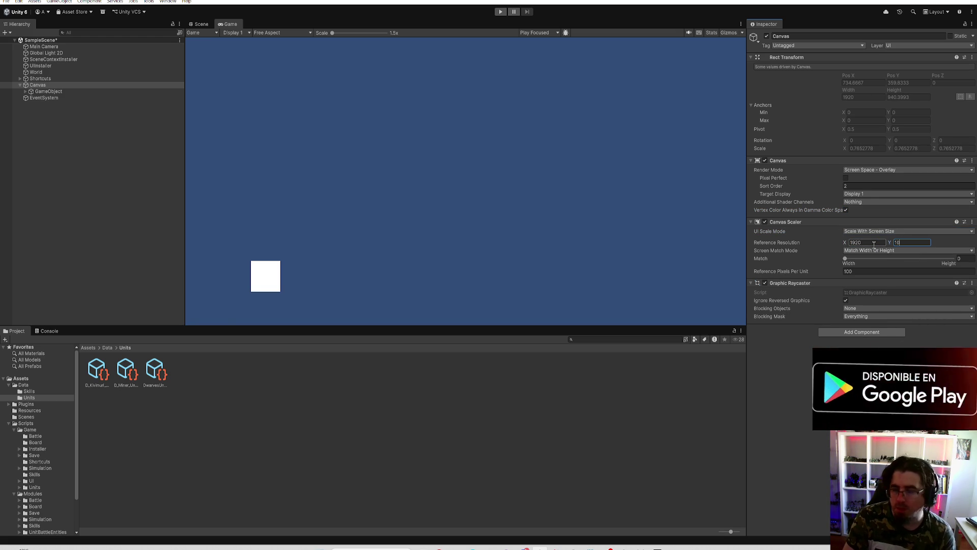
pyautogui.hotkey('ctrl', 's')
pyautogui.click(962, 260)
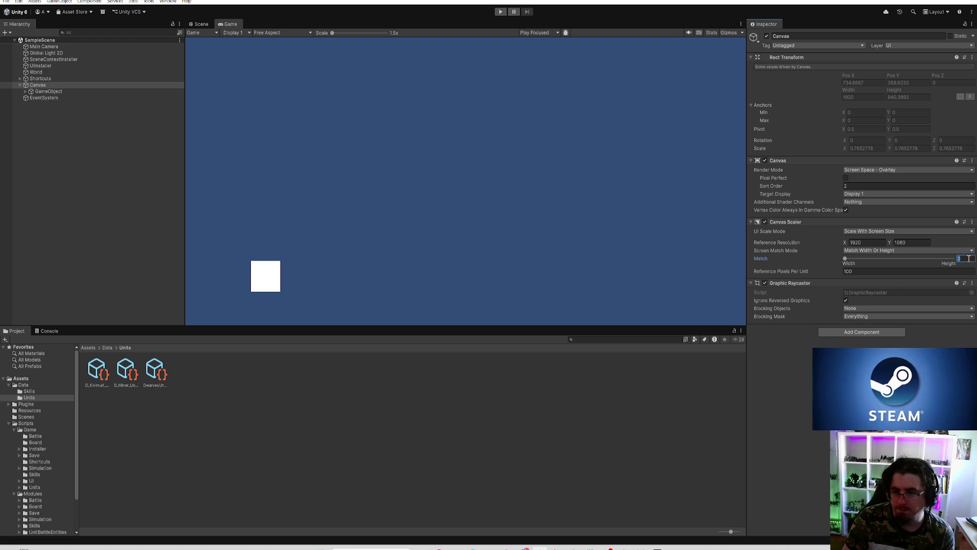
pyautogui.write('0.5')
pyautogui.hotkey('ctrl', 's')
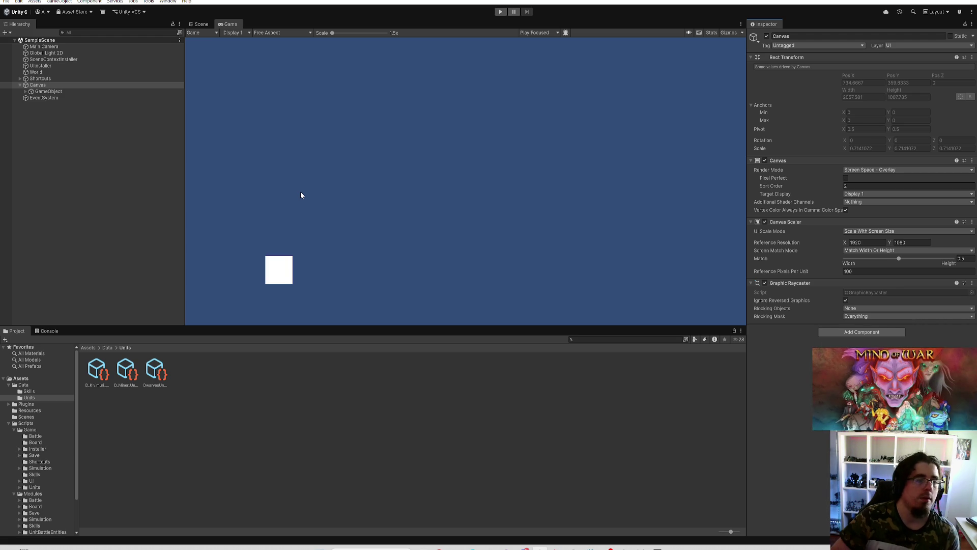
# Step: Inspect UIInstaller and World, then return to SceneContextInstaller's installer references
pyautogui.click(47, 61)
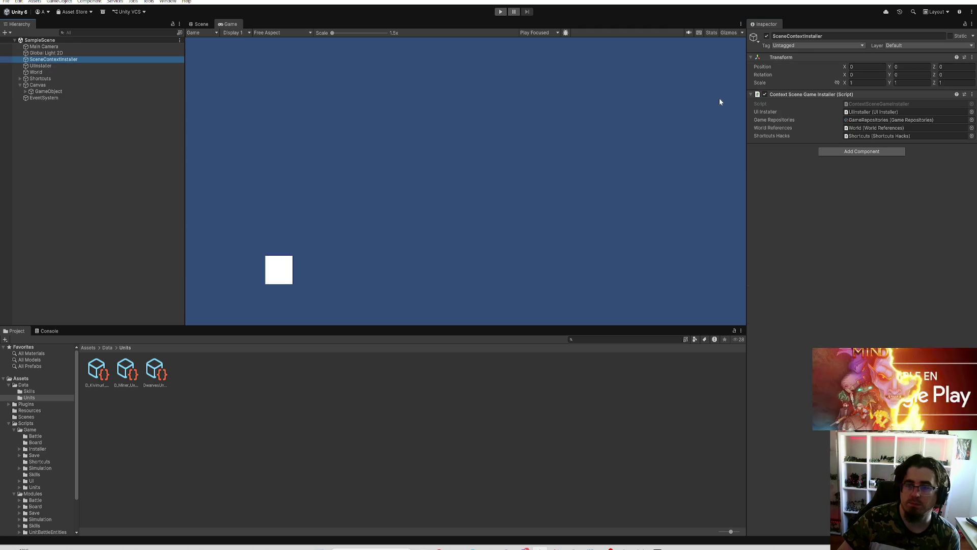
pyautogui.click(80, 65)
pyautogui.click(70, 72)
pyautogui.click(71, 67)
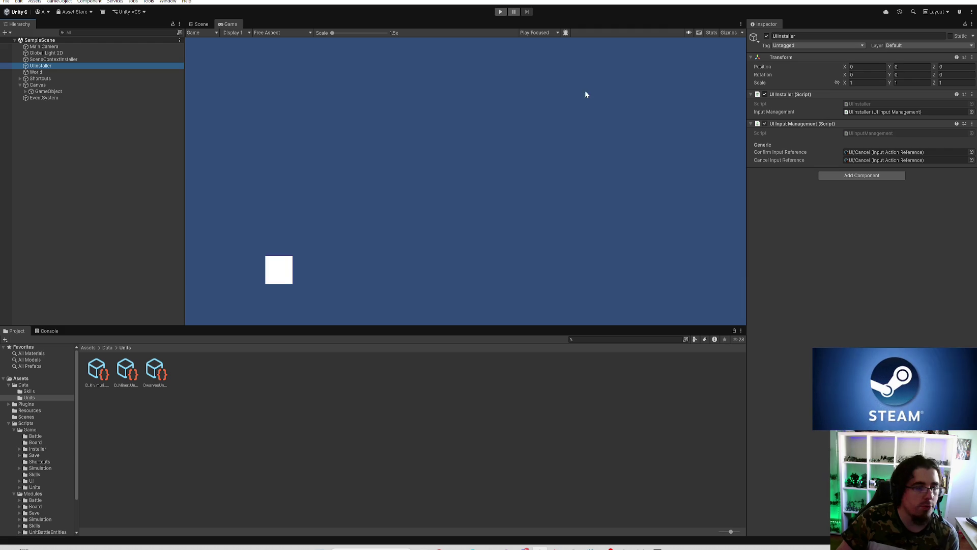
pyautogui.click(45, 71)
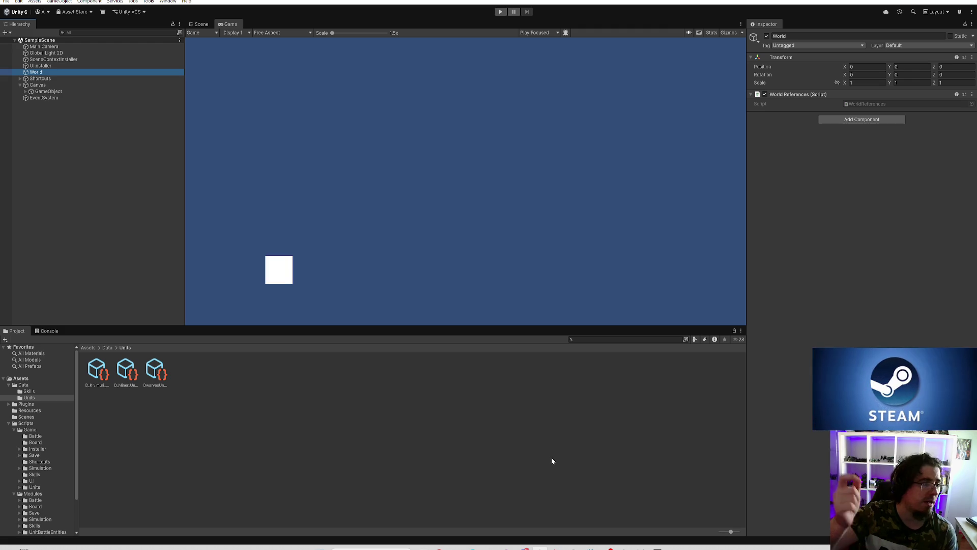
pyautogui.click(79, 59)
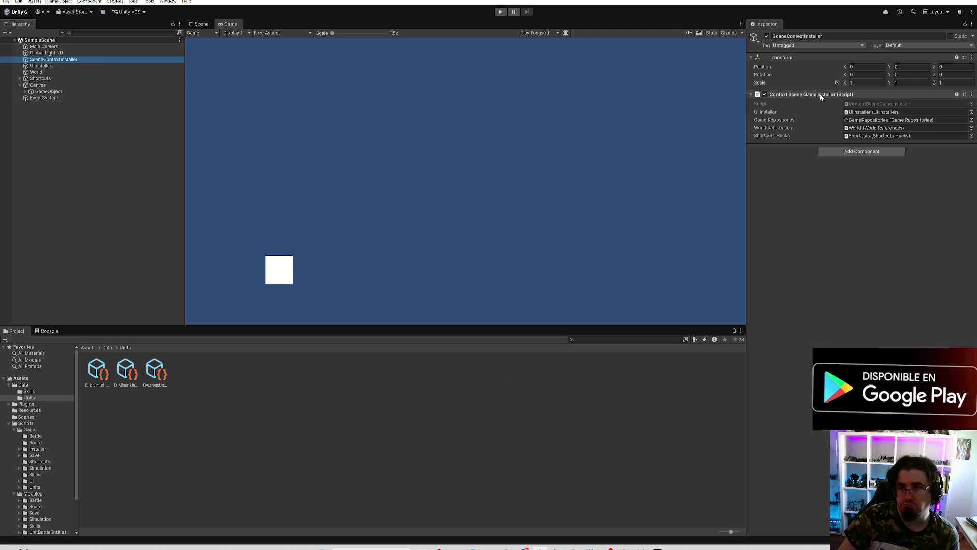
# Step: Open the ContextSceneGameInstaller script in Rider and follow it to UIInstaller's DefineReferences method
pyautogui.doubleClick(875, 104)
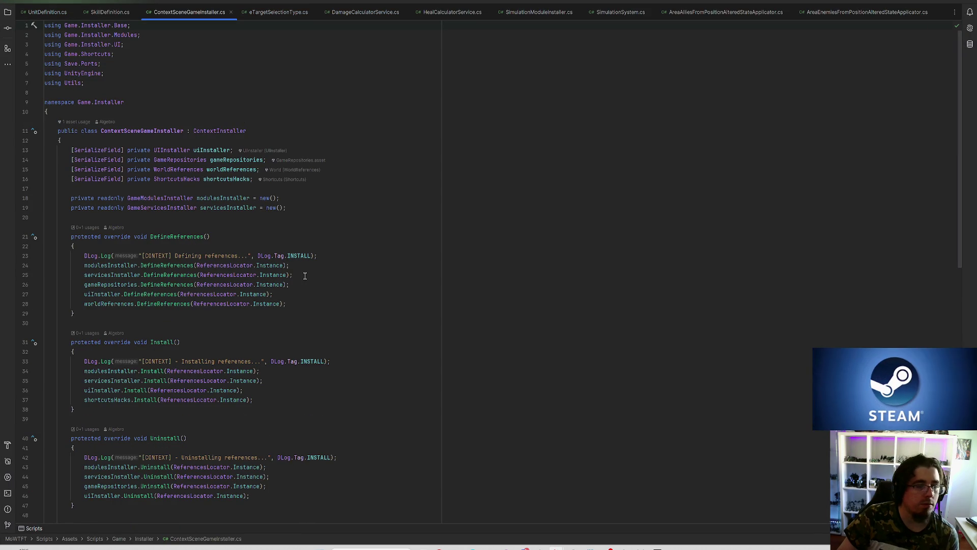
pyautogui.click(171, 160)
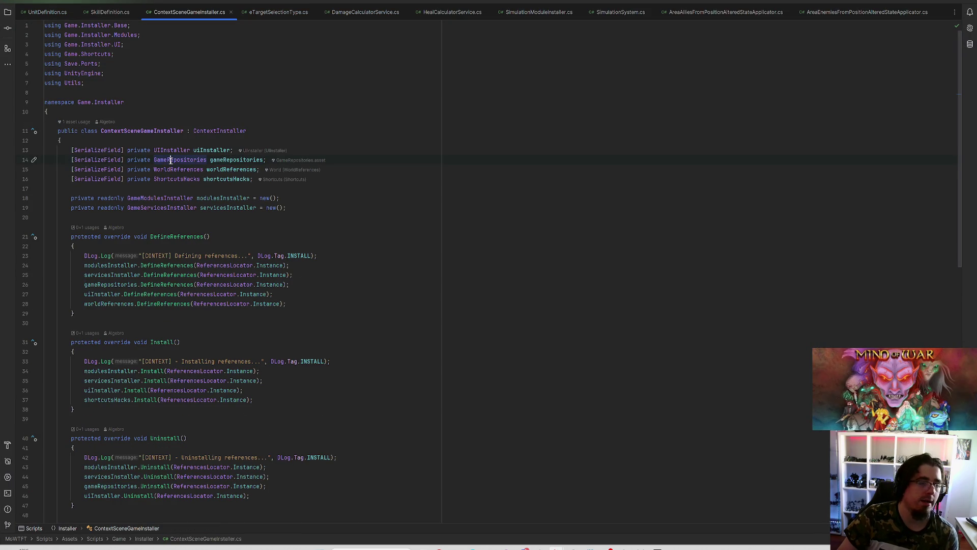
pyautogui.keyDown('ctrl'); pyautogui.click(168, 151); pyautogui.keyUp('ctrl')
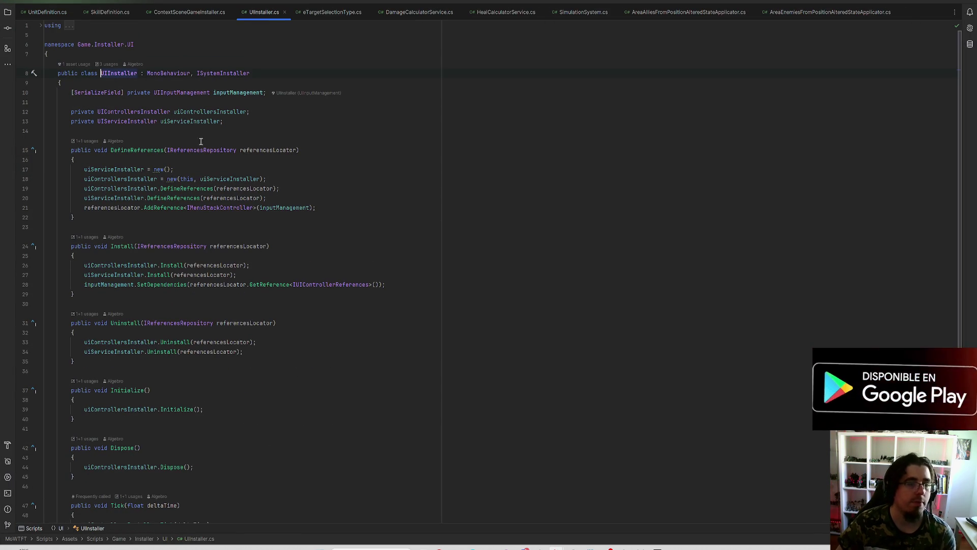
pyautogui.click(141, 150)
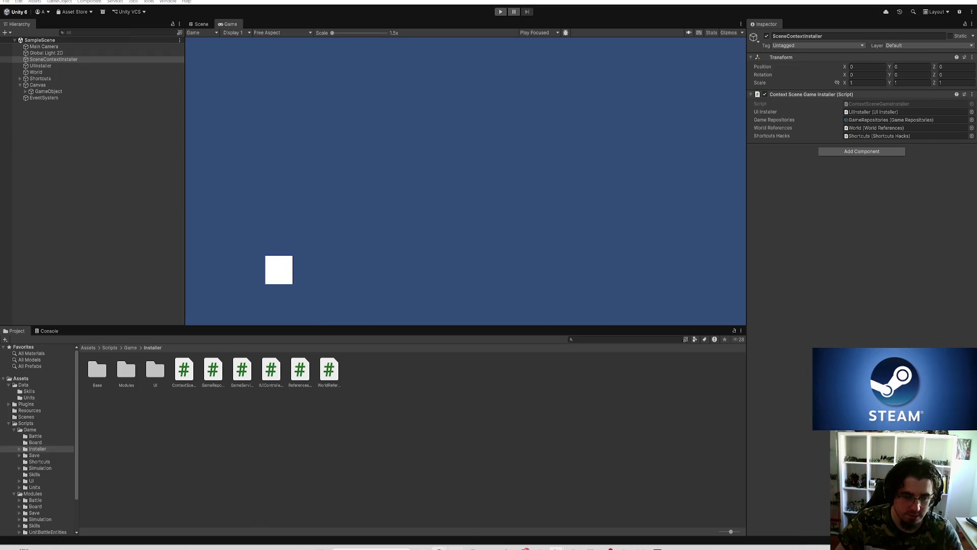
# Step: Launch Paint from the system search by typing pa
pyautogui.press('super')
pyautogui.write('pa')
pyautogui.press('Return')
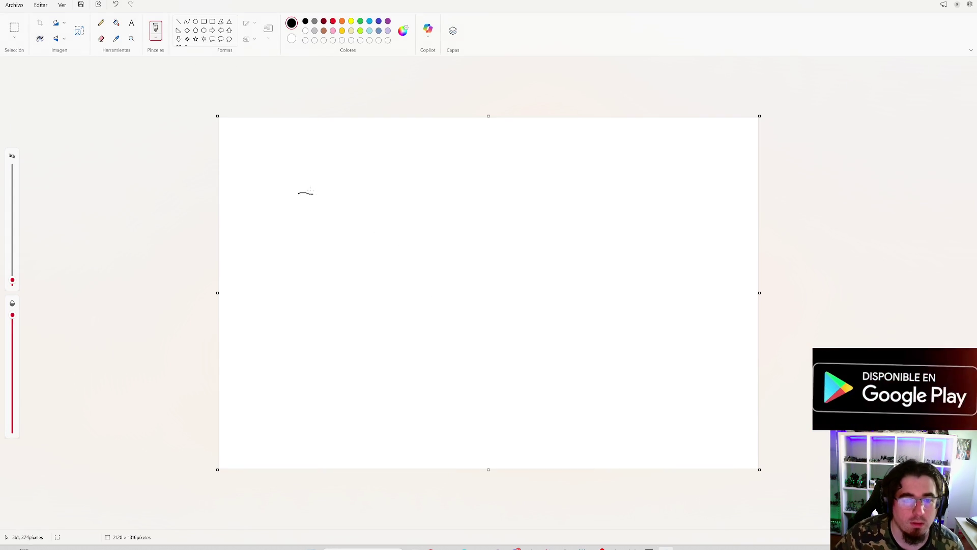
# Step: Finish handwriting 'Define' after the arrow on the canvas
pyautogui.moveTo(324, 182)
pyautogui.mouseDown()
pyautogui.moveTo(324, 196)
pyautogui.moveTo(338, 185)
pyautogui.moveTo(328, 192)
pyautogui.moveTo(347, 202)
pyautogui.mouseUp()
pyautogui.hotkey('ctrl', 'z')
pyautogui.scroll(1, 334, 175)
pyautogui.scroll(2, 334, 175)
pyautogui.moveTo(272, 232)
pyautogui.mouseDown()
pyautogui.moveTo(280, 238)
pyautogui.moveTo(289, 222)
pyautogui.moveTo(285, 255)
pyautogui.moveTo(302, 235)
pyautogui.moveTo(343, 224)
pyautogui.moveTo(346, 238)
pyautogui.mouseUp()
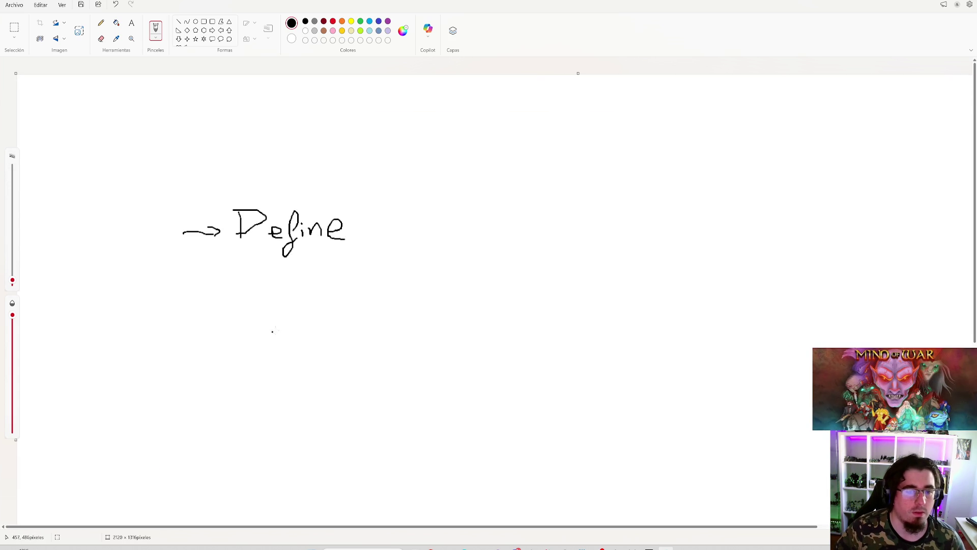
# Step: Write a grey 'SL' with three arrows pointing into it
pyautogui.scroll(-2, 249, 354)
pyautogui.click(315, 30)
pyautogui.moveTo(395, 219)
pyautogui.mouseDown()
pyautogui.moveTo(411, 219)
pyautogui.moveTo(419, 195)
pyautogui.moveTo(450, 228)
pyautogui.mouseUp()
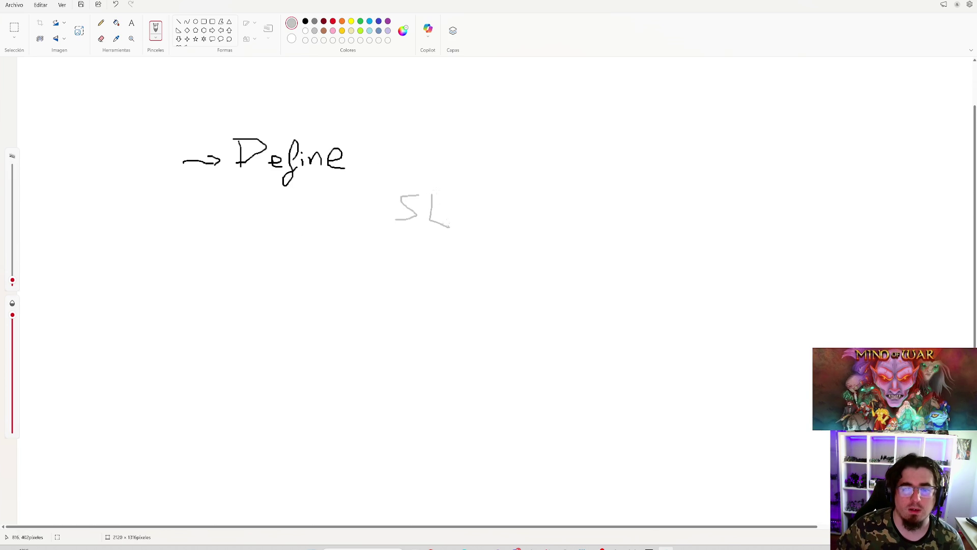
pyautogui.moveTo(436, 136); pyautogui.dragTo(431, 182)
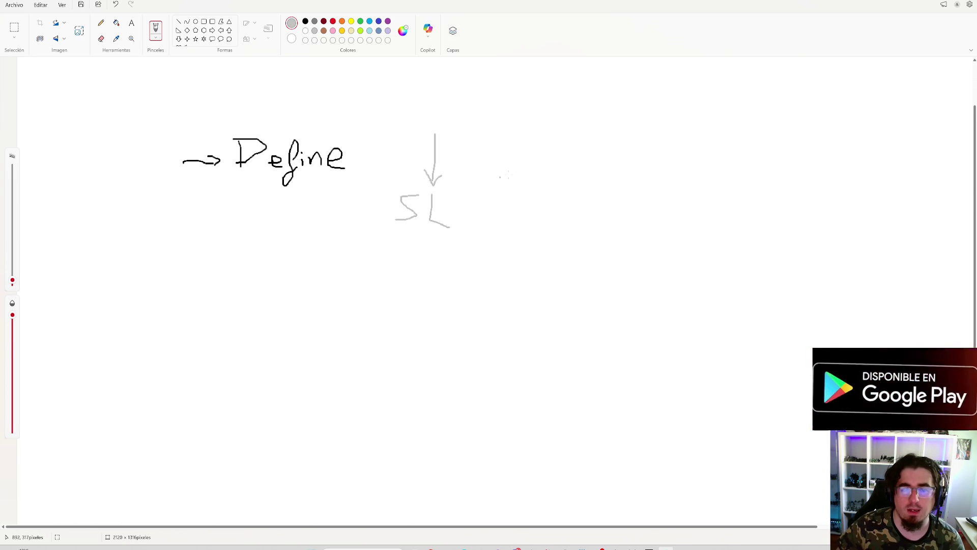
pyautogui.moveTo(523, 160)
pyautogui.mouseDown()
pyautogui.moveTo(464, 187)
pyautogui.moveTo(472, 201)
pyautogui.mouseUp()
pyautogui.moveTo(544, 237); pyautogui.dragTo(469, 229)
pyautogui.moveTo(468, 228)
pyautogui.mouseDown()
pyautogui.moveTo(480, 240)
pyautogui.moveTo(488, 218)
pyautogui.mouseUp()
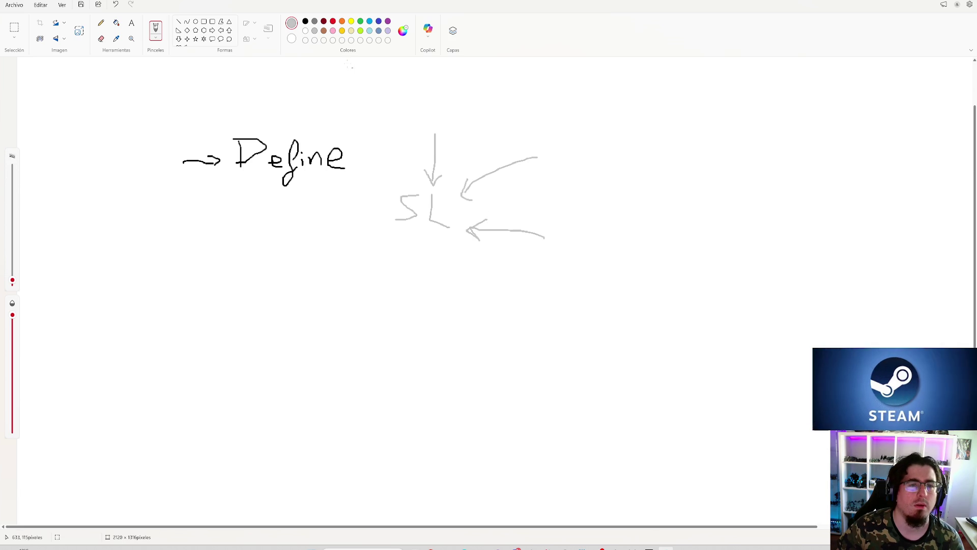
# Step: Start a yellow label above SL, undoing the mistaken letters
pyautogui.click(351, 21)
pyautogui.moveTo(388, 107)
pyautogui.mouseDown()
pyautogui.moveTo(402, 106)
pyautogui.moveTo(394, 91)
pyautogui.mouseUp()
pyautogui.moveTo(386, 90)
pyautogui.mouseDown()
pyautogui.moveTo(406, 90)
pyautogui.moveTo(411, 102)
pyautogui.moveTo(451, 93)
pyautogui.moveTo(428, 88)
pyautogui.moveTo(427, 109)
pyautogui.moveTo(439, 96)
pyautogui.moveTo(447, 103)
pyautogui.mouseUp()
pyautogui.hotkey('ctrl', 'z')
pyautogui.hotkey('ctrl', 'z')
pyautogui.hotkey('ctrl', 'z')
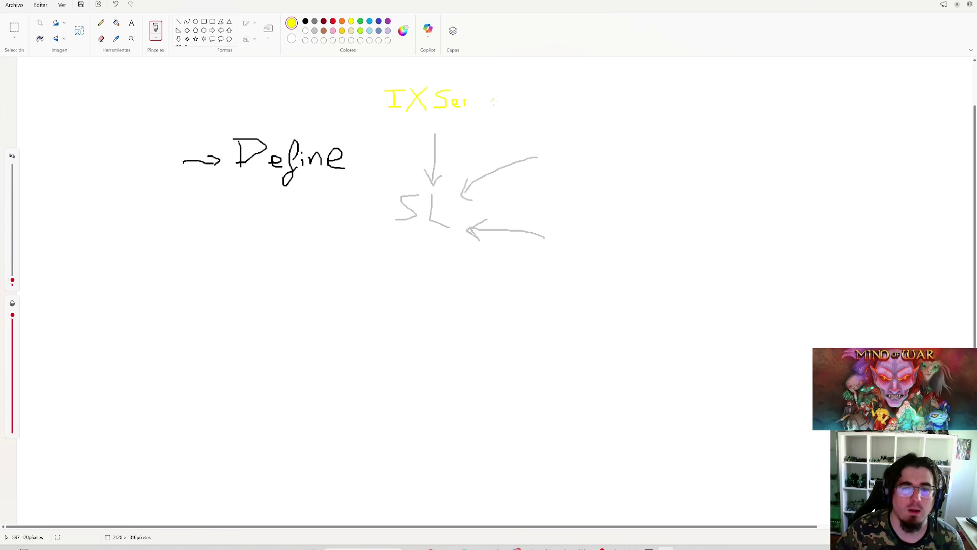
# Step: Complete the yellow 'IX Service' label and write grey 'Game' beside the upper-right arrow
pyautogui.moveTo(493, 96)
pyautogui.mouseDown()
pyautogui.moveTo(493, 105)
pyautogui.moveTo(500, 93)
pyautogui.moveTo(507, 103)
pyautogui.mouseUp()
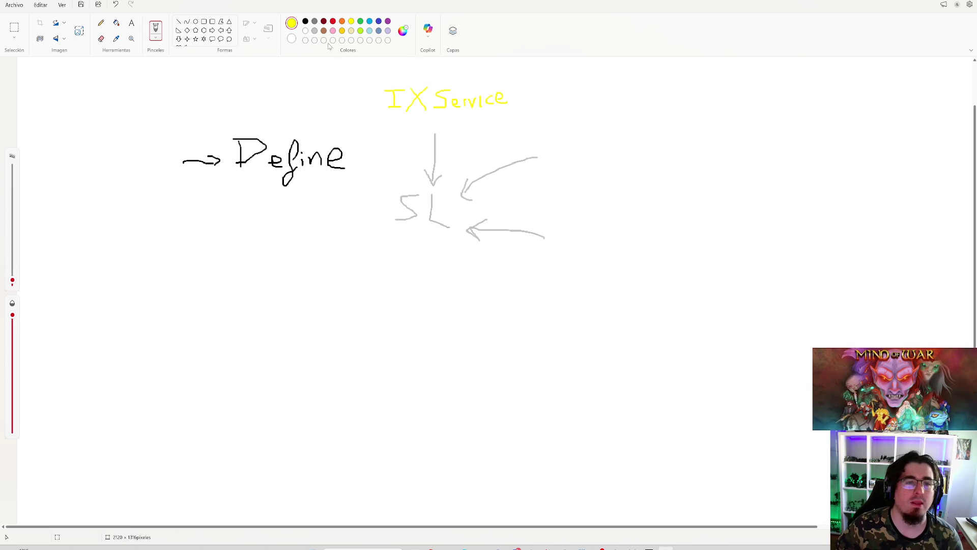
pyautogui.click(314, 31)
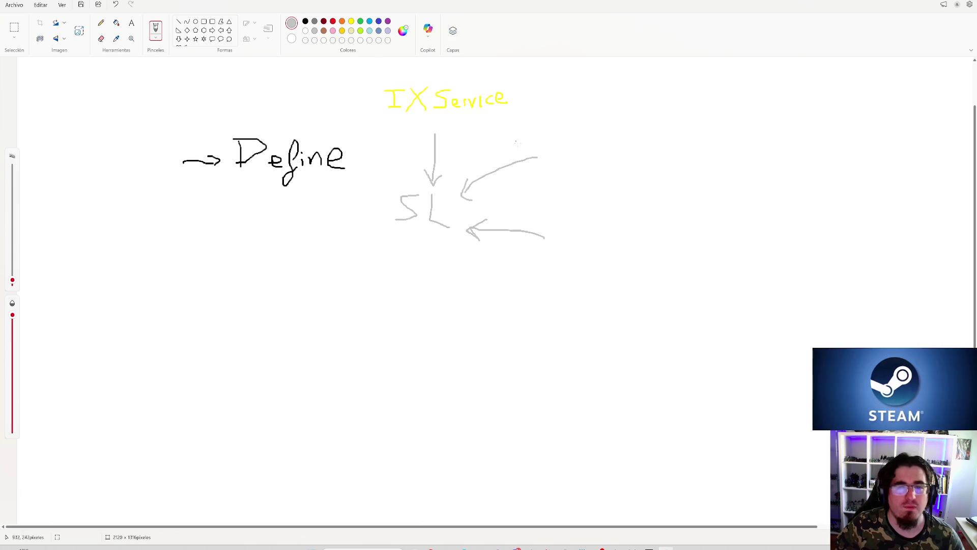
pyautogui.moveTo(567, 144)
pyautogui.mouseDown()
pyautogui.moveTo(556, 150)
pyautogui.moveTo(566, 156)
pyautogui.mouseUp()
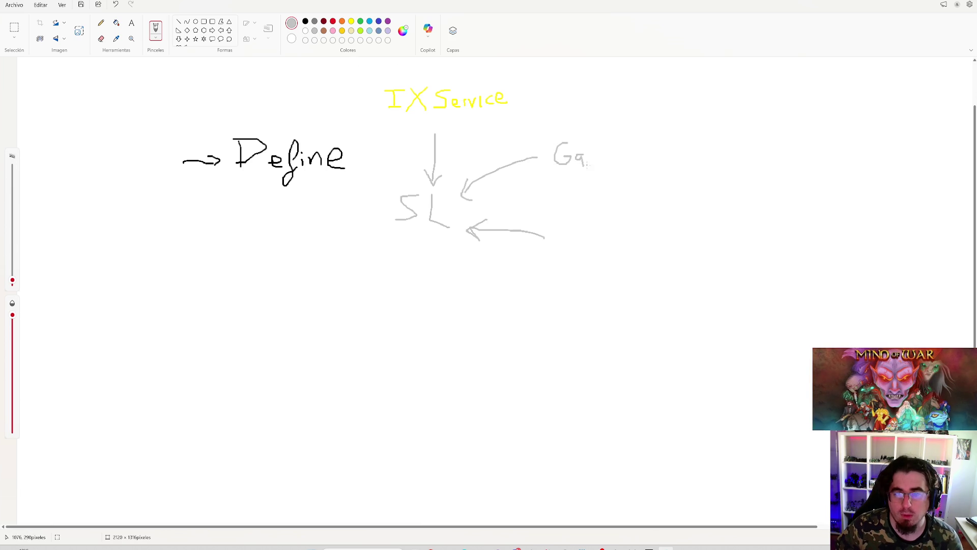
pyautogui.moveTo(600, 157)
pyautogui.mouseDown()
pyautogui.moveTo(632, 140)
pyautogui.moveTo(640, 161)
pyautogui.mouseUp()
pyautogui.moveTo(644, 153); pyautogui.dragTo(673, 161)
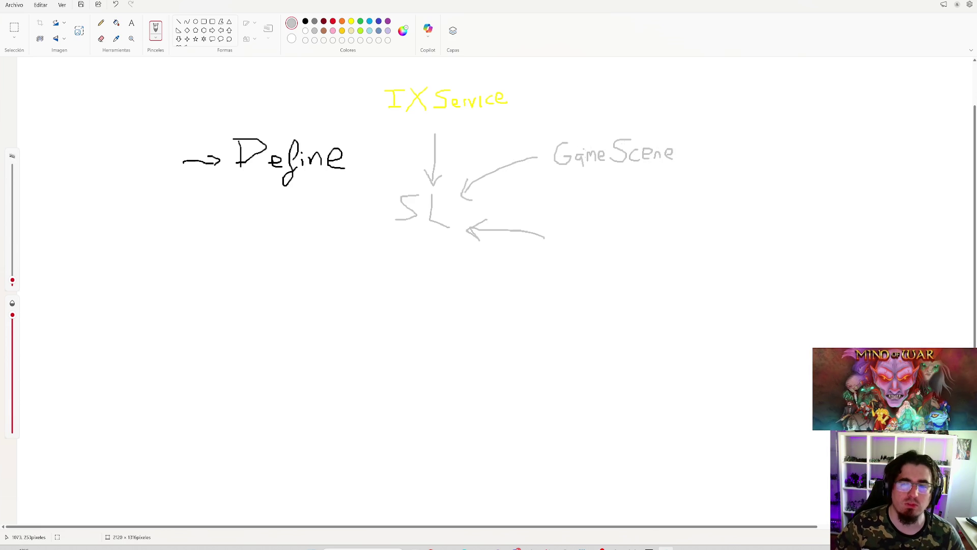
pyautogui.hotkey('ctrl', 'z')
pyautogui.hotkey('ctrl', 'z')
pyautogui.hotkey('ctrl', 'z')
pyautogui.hotkey('ctrl', 'z')
pyautogui.hotkey('ctrl', 'z')
pyautogui.hotkey('ctrl', 'z')
# Step: Write 'X EventHelper' by the upper-right arrow and add grey placeholder dots beside the lower arrow
pyautogui.moveTo(567, 147)
pyautogui.mouseDown()
pyautogui.moveTo(569, 164)
pyautogui.moveTo(543, 165)
pyautogui.moveTo(590, 154)
pyautogui.moveTo(600, 167)
pyautogui.moveTo(621, 155)
pyautogui.moveTo(620, 163)
pyautogui.moveTo(644, 170)
pyautogui.moveTo(645, 158)
pyautogui.moveTo(665, 167)
pyautogui.moveTo(674, 153)
pyautogui.mouseUp()
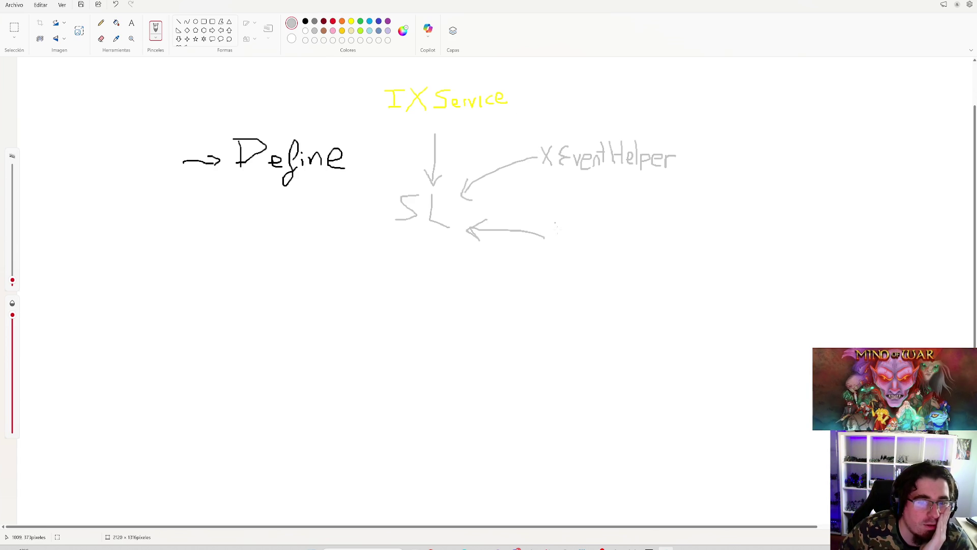
pyautogui.click(586, 241)
pyautogui.click(612, 242)
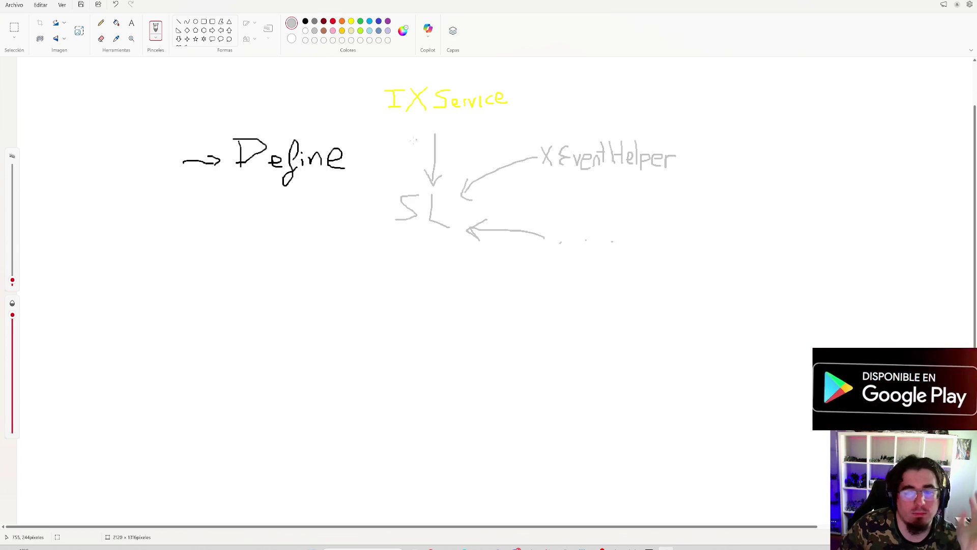
pyautogui.scroll(-2, 355, 75)
pyautogui.scroll(2, 354, 76)
# Step: Switch the drawing colour back to black
pyautogui.click(306, 22)
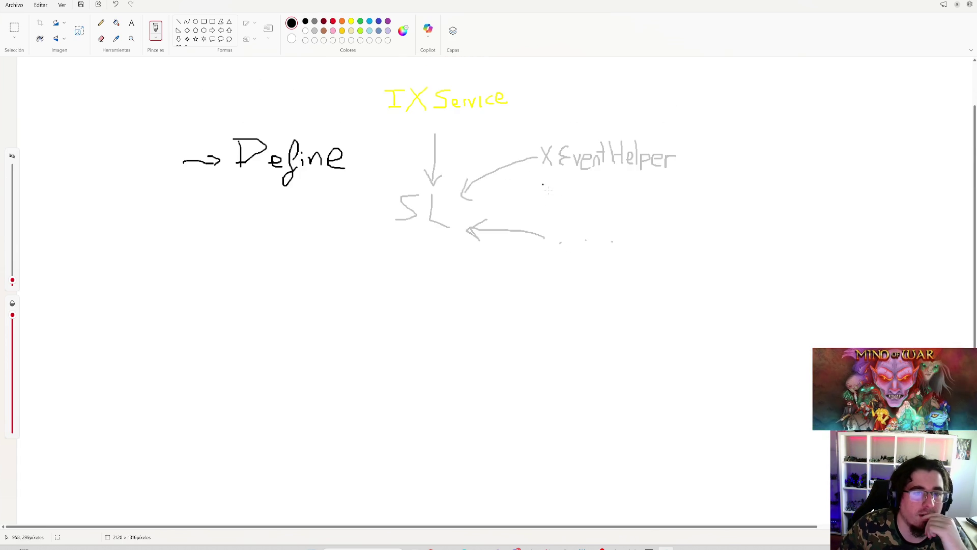
pyautogui.scroll(-2, 332, 258)
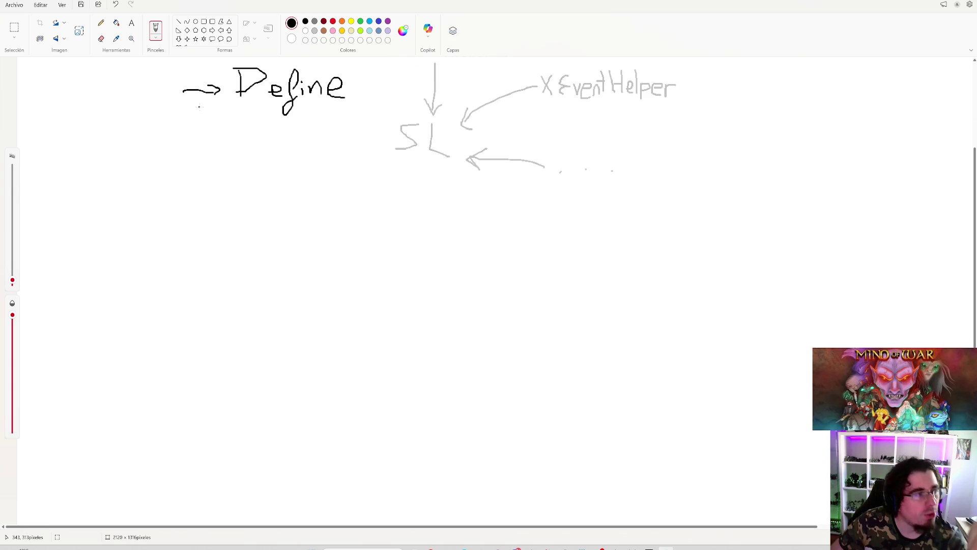
pyautogui.scroll(2, 318, 209)
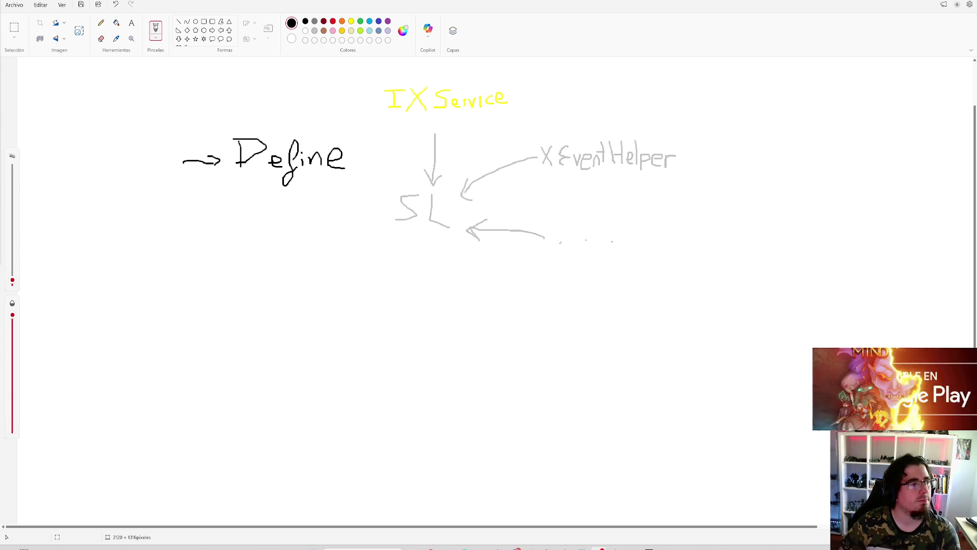
pyautogui.scroll(3, 446, 276)
pyautogui.scroll(-3, 446, 276)
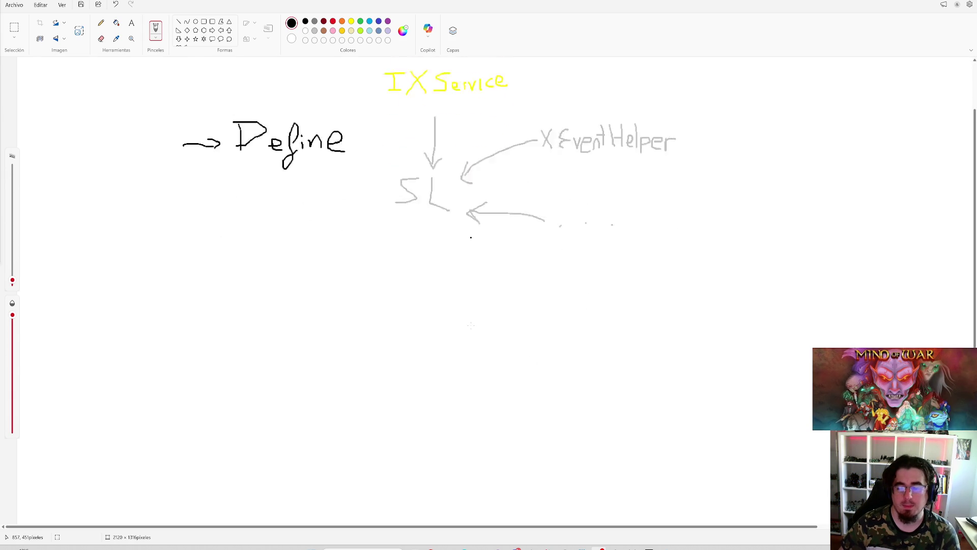
pyautogui.scroll(3, 447, 275)
pyautogui.scroll(-3, 345, 299)
pyautogui.scroll(1, 337, 292)
pyautogui.scroll(2, 337, 293)
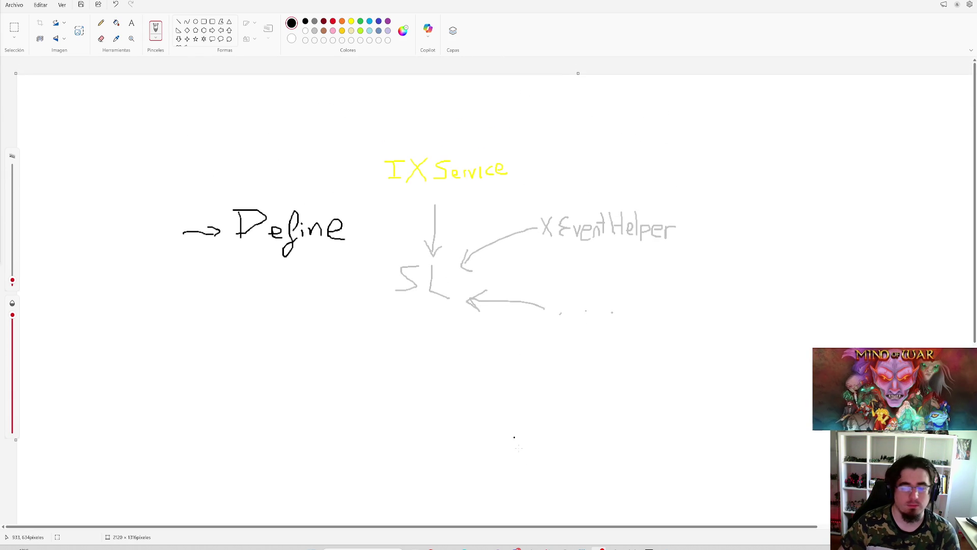
pyautogui.moveTo(548, 548)
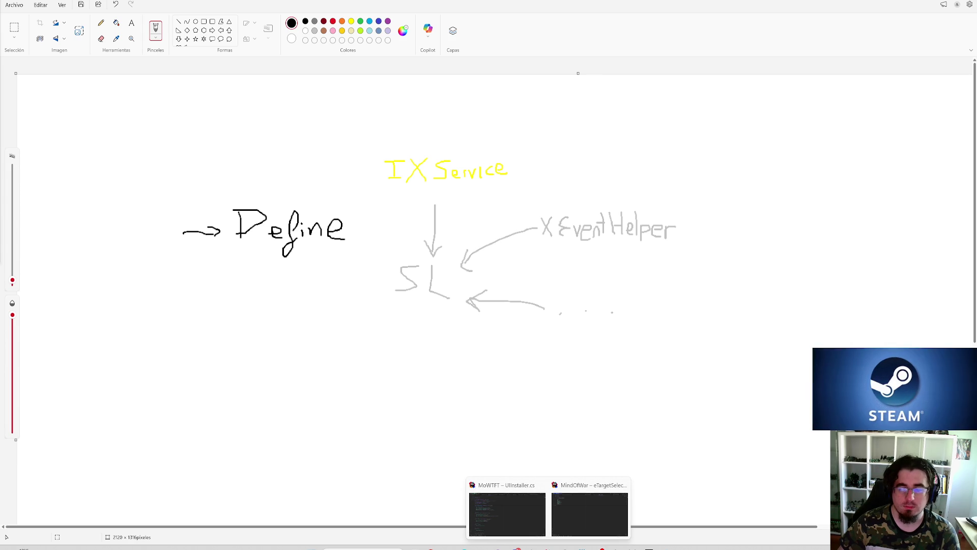
pyautogui.click(524, 529)
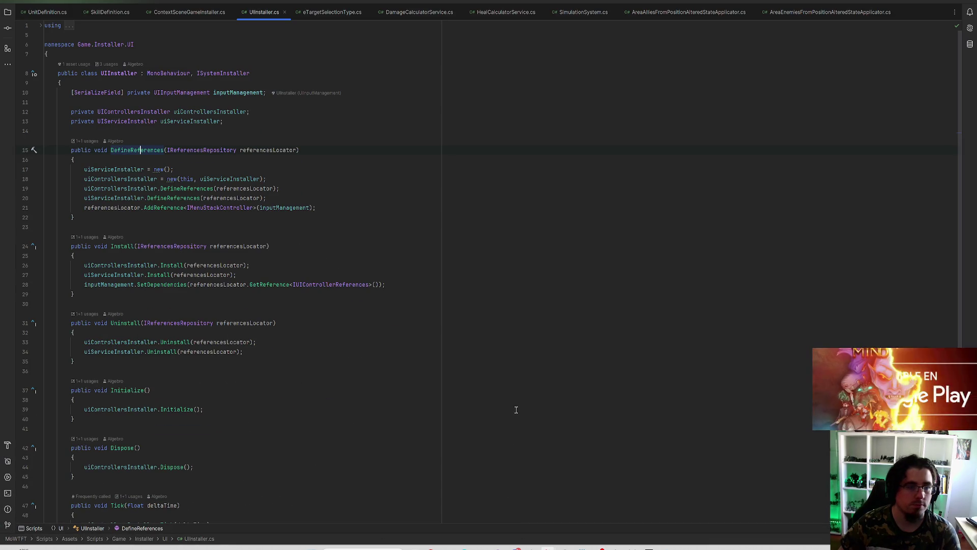
pyautogui.click(937, 1)
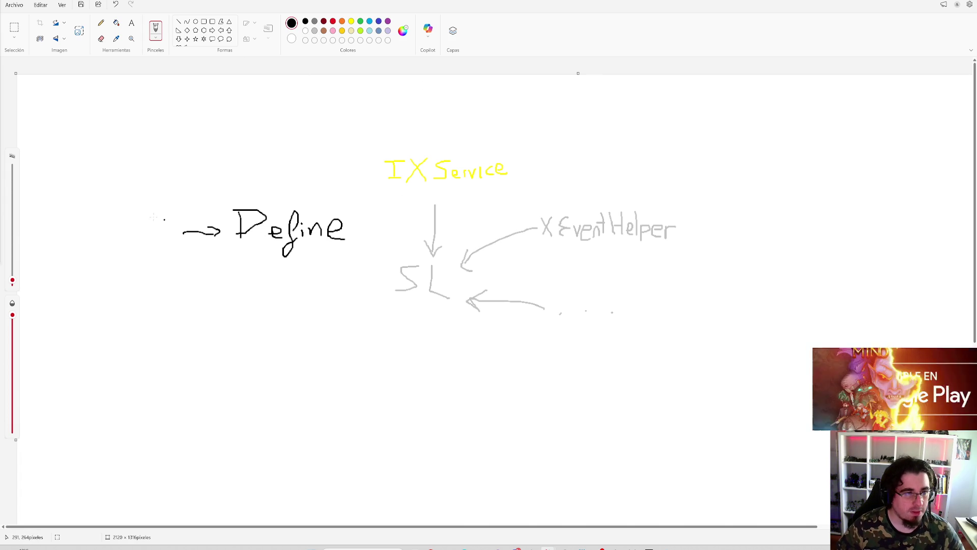
# Step: Write a black C, double-underline Capatuz, and draw an asterisk before the Define arrow
pyautogui.moveTo(50, 116)
pyautogui.mouseDown()
pyautogui.moveTo(47, 145)
pyautogui.moveTo(59, 132)
pyautogui.moveTo(65, 156)
pyautogui.moveTo(71, 128)
pyautogui.moveTo(61, 134)
pyautogui.moveTo(89, 138)
pyautogui.moveTo(105, 125)
pyautogui.moveTo(111, 141)
pyautogui.moveTo(139, 146)
pyautogui.moveTo(131, 133)
pyautogui.mouseUp()
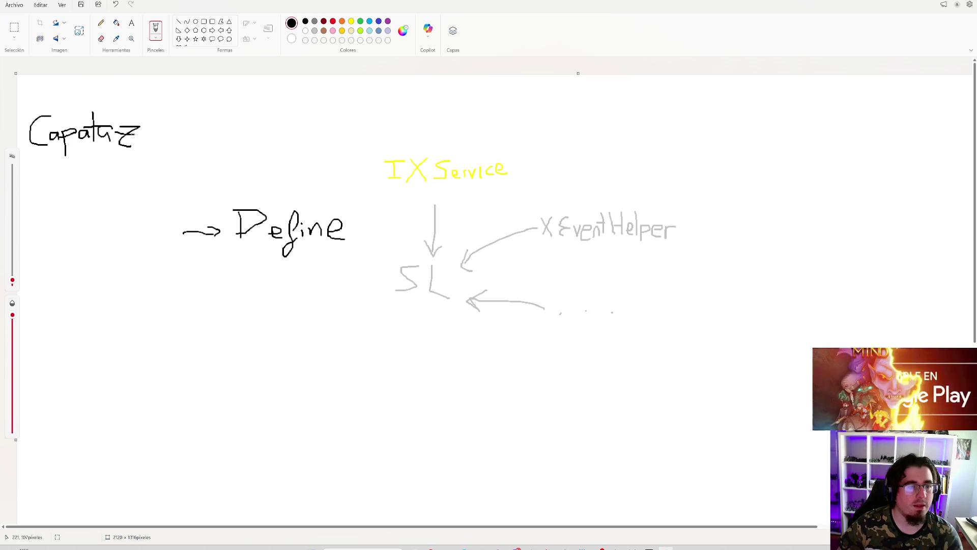
pyautogui.moveTo(37, 156); pyautogui.dragTo(140, 153)
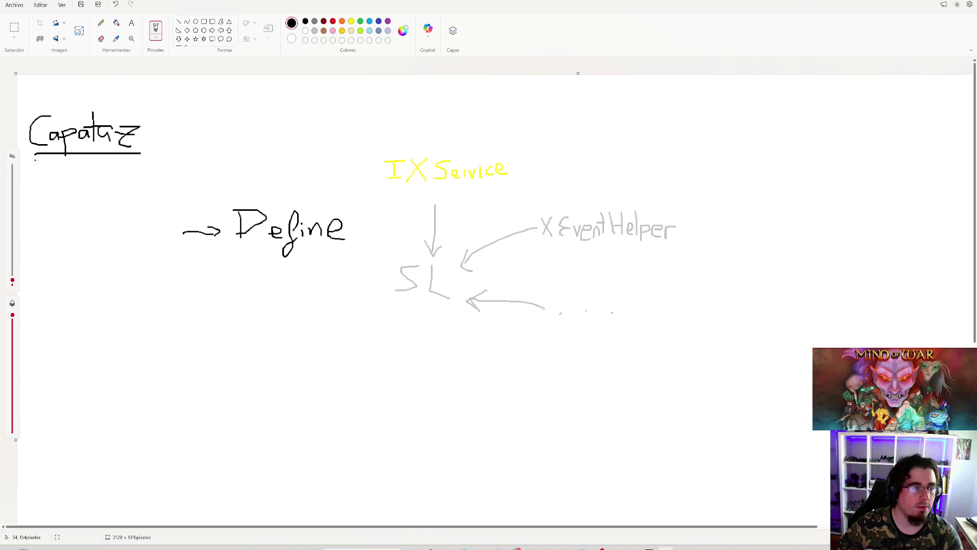
pyautogui.moveTo(35, 161); pyautogui.dragTo(120, 161)
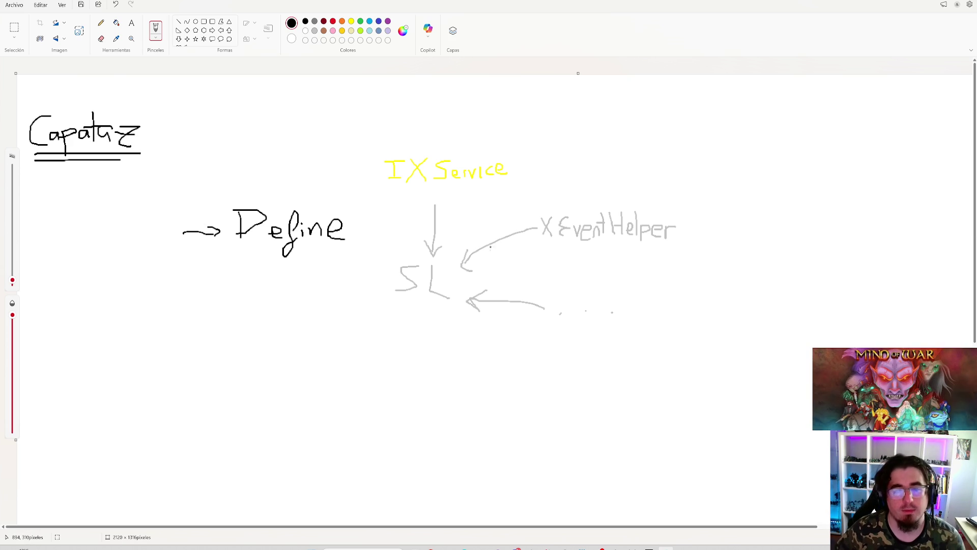
pyautogui.moveTo(170, 223)
pyautogui.mouseDown()
pyautogui.moveTo(167, 236)
pyautogui.moveTo(182, 229)
pyautogui.mouseUp()
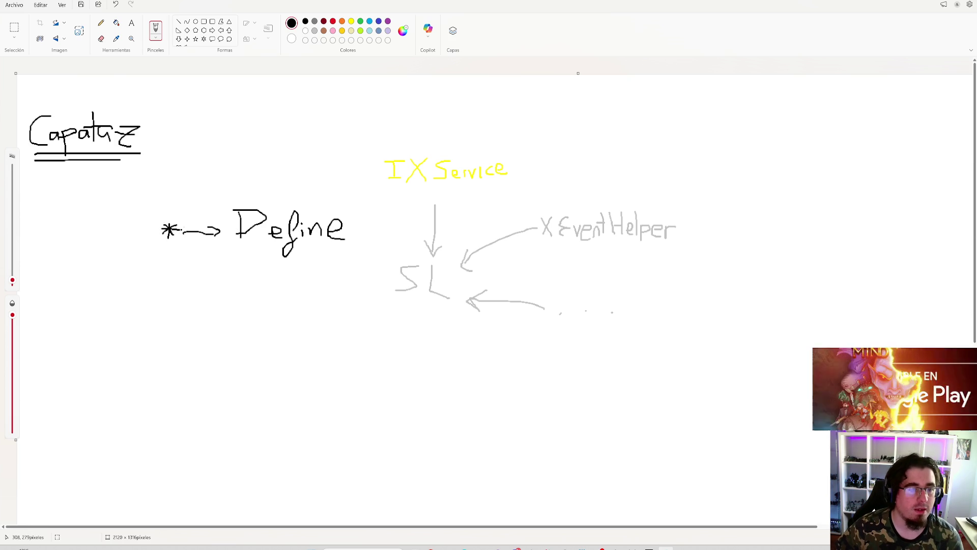
# Step: Pick lavender, start a note beneath Define, and undo the stray strokes
pyautogui.click(315, 31)
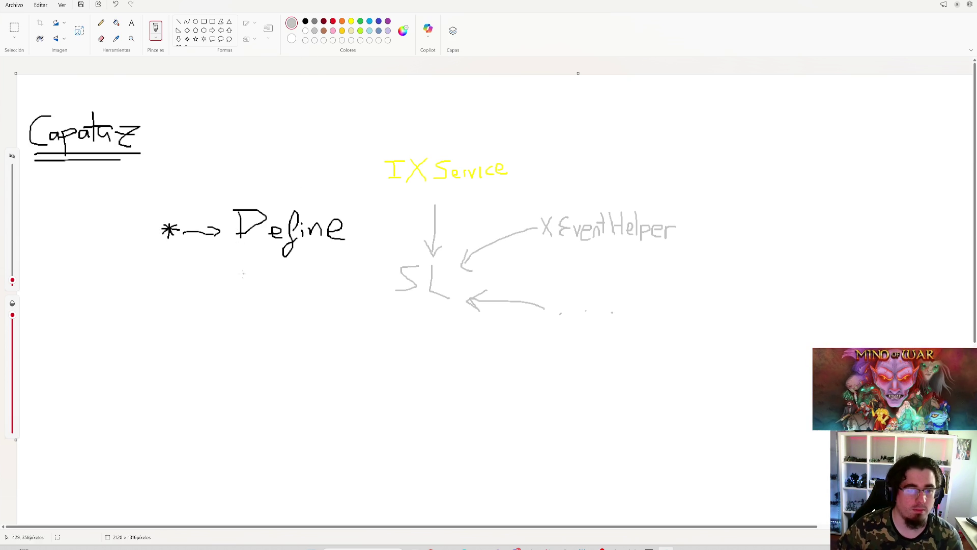
pyautogui.click(388, 31)
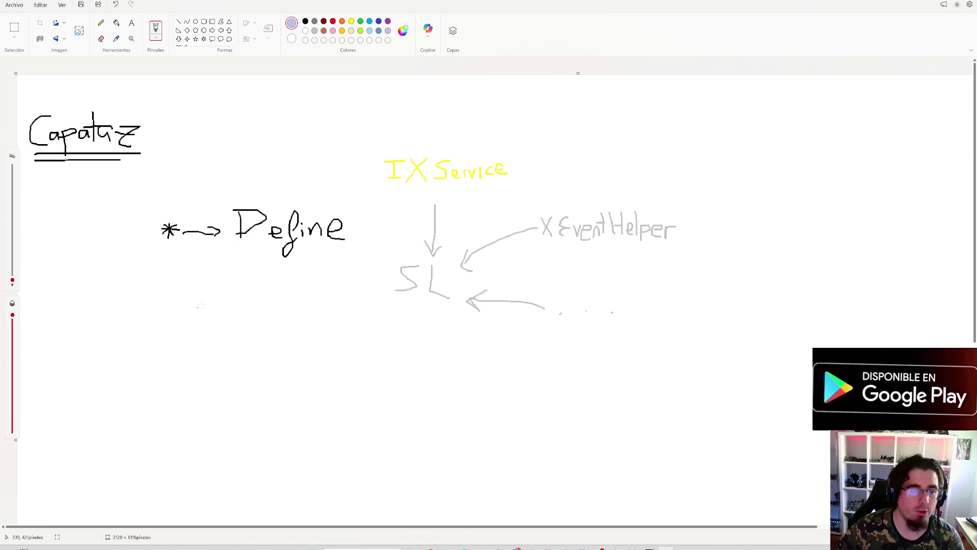
pyautogui.moveTo(257, 263); pyautogui.dragTo(319, 277)
pyautogui.hotkey('ctrl', 'z')
pyautogui.hotkey('ctrl', 'z')
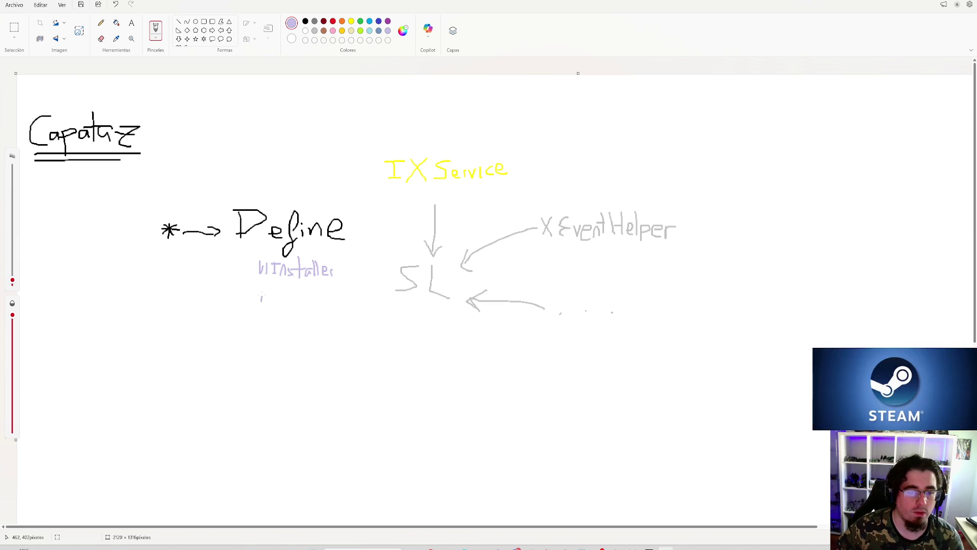
# Step: Write 'ModuleI…' and '(G.O) WorldI…' in lavender under UIInstaller
pyautogui.moveTo(265, 294)
pyautogui.mouseDown()
pyautogui.moveTo(288, 283)
pyautogui.moveTo(298, 298)
pyautogui.mouseUp()
pyautogui.moveTo(300, 286)
pyautogui.mouseDown()
pyautogui.moveTo(302, 299)
pyautogui.moveTo(332, 286)
pyautogui.mouseUp()
pyautogui.moveTo(324, 285); pyautogui.dragTo(328, 299)
pyautogui.click(345, 295)
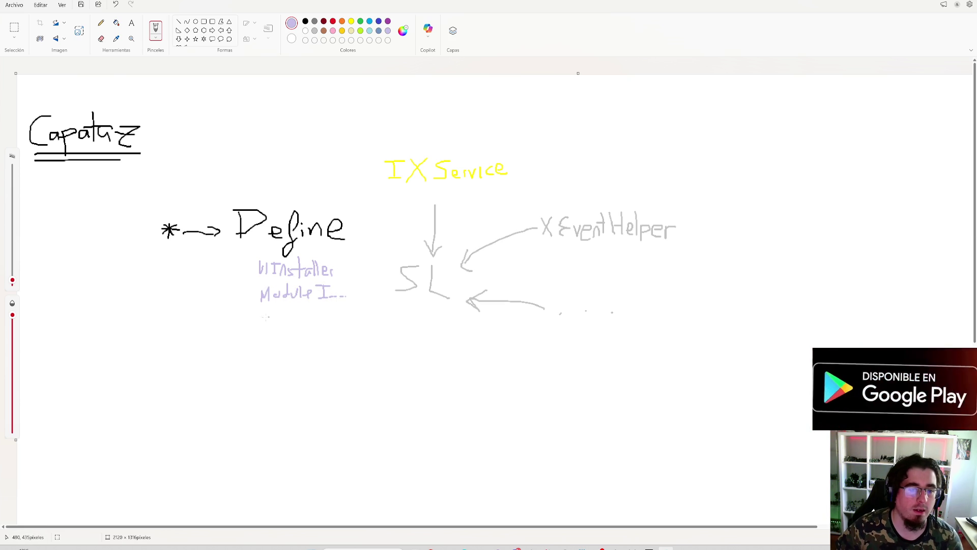
pyautogui.moveTo(256, 312); pyautogui.dragTo(264, 321)
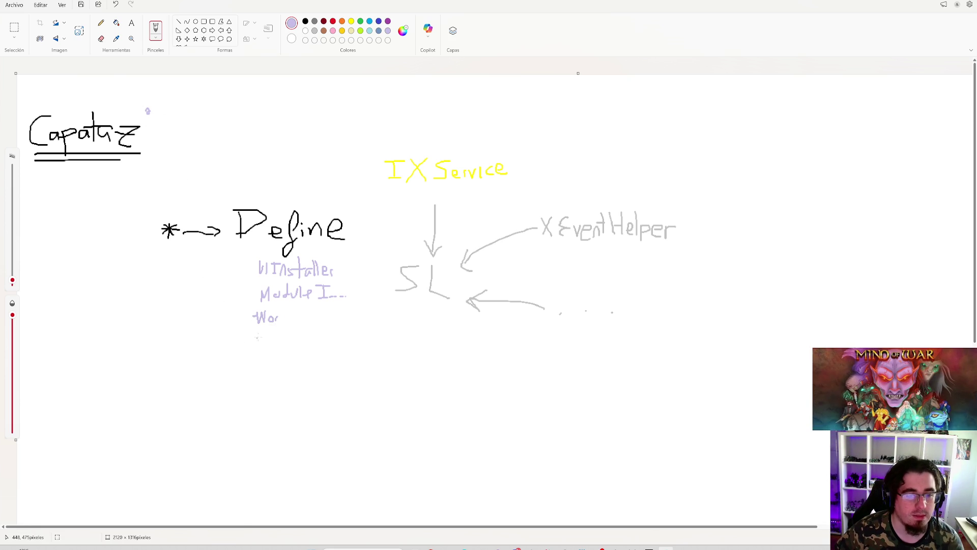
pyautogui.moveTo(281, 310)
pyautogui.mouseDown()
pyautogui.moveTo(283, 322)
pyautogui.moveTo(293, 305)
pyautogui.moveTo(309, 308)
pyautogui.mouseUp()
pyautogui.moveTo(305, 310); pyautogui.dragTo(304, 321)
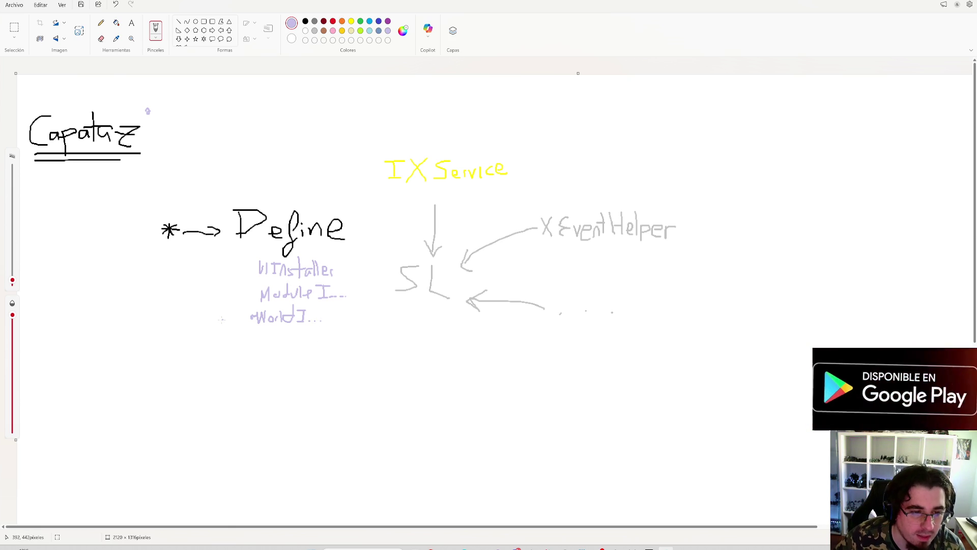
pyautogui.moveTo(225, 312)
pyautogui.mouseDown()
pyautogui.moveTo(220, 329)
pyautogui.moveTo(247, 324)
pyautogui.mouseUp()
pyautogui.click(237, 321)
pyautogui.click(244, 324)
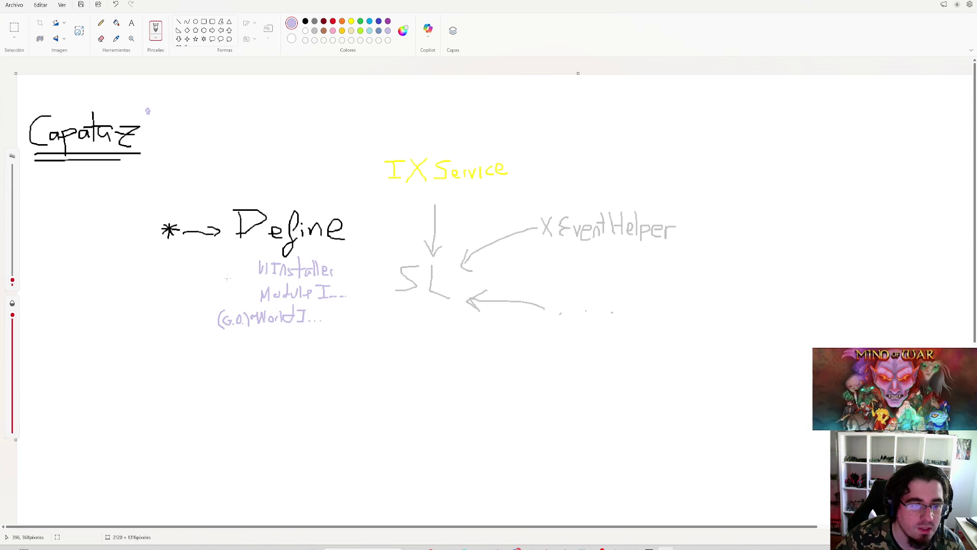
# Step: Tag UIInstaller as (G.O), add '(S.O) Repos', and bracket the list with a vertical line
pyautogui.moveTo(222, 258)
pyautogui.mouseDown()
pyautogui.moveTo(219, 278)
pyautogui.moveTo(229, 273)
pyautogui.mouseUp()
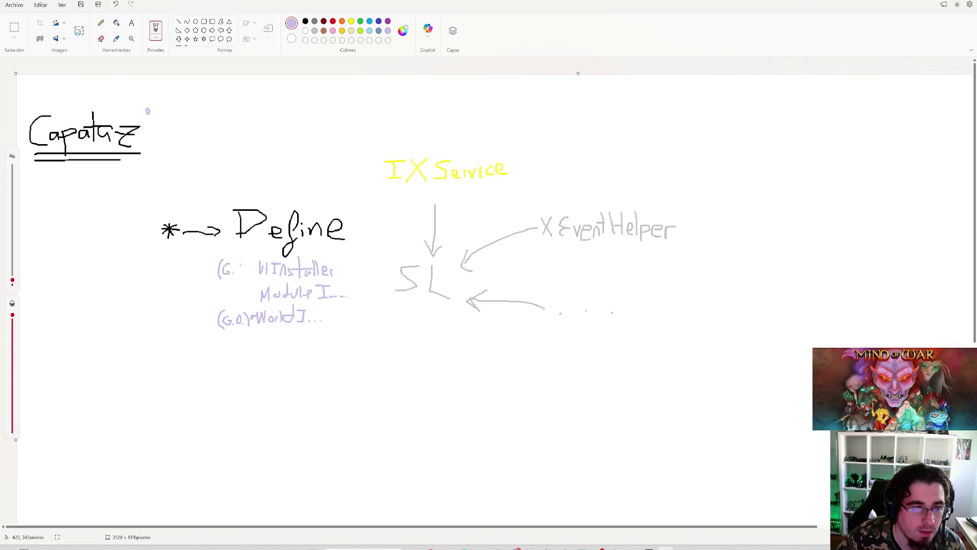
pyautogui.moveTo(241, 260); pyautogui.dragTo(243, 273)
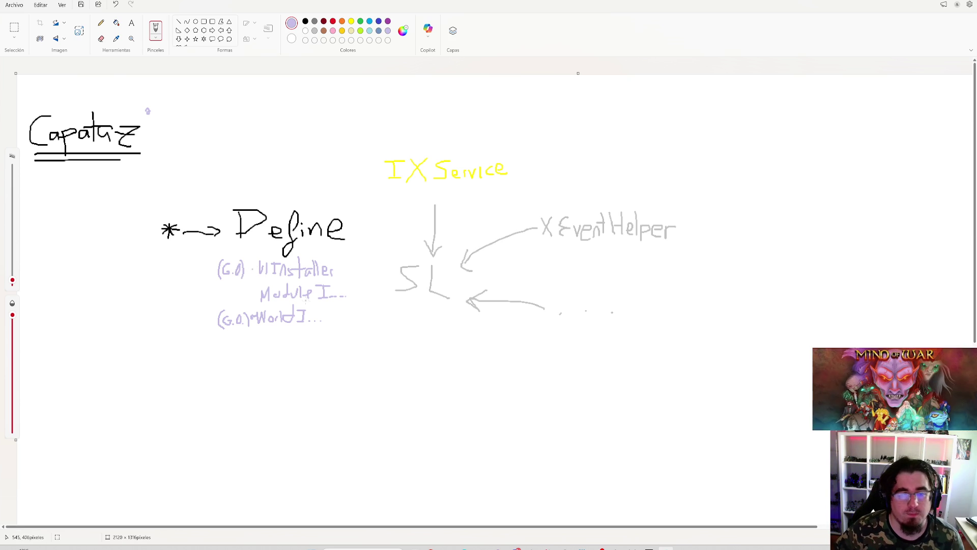
pyautogui.moveTo(262, 336)
pyautogui.mouseDown()
pyautogui.moveTo(279, 354)
pyautogui.moveTo(280, 344)
pyautogui.moveTo(300, 345)
pyautogui.mouseUp()
pyautogui.click(272, 339)
pyautogui.click(271, 343)
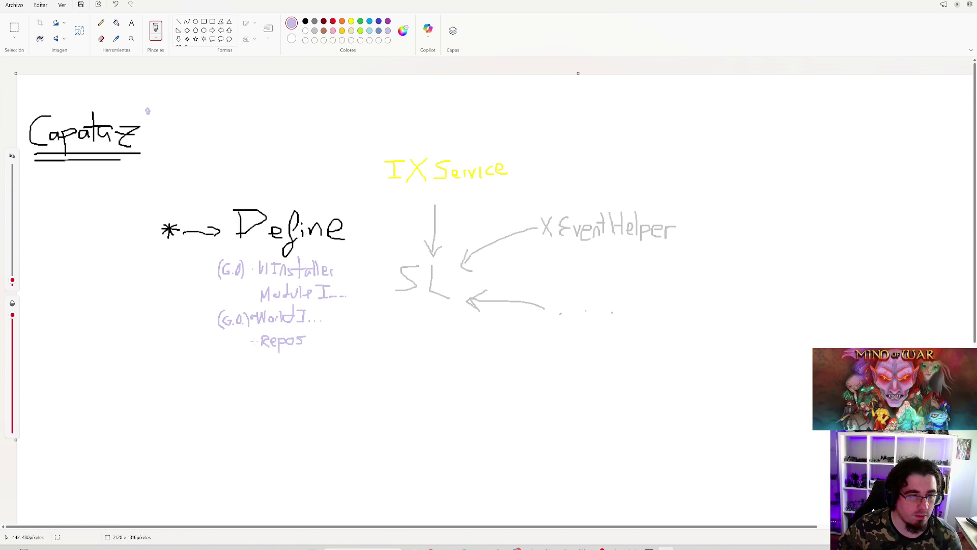
pyautogui.moveTo(224, 342); pyautogui.dragTo(223, 351)
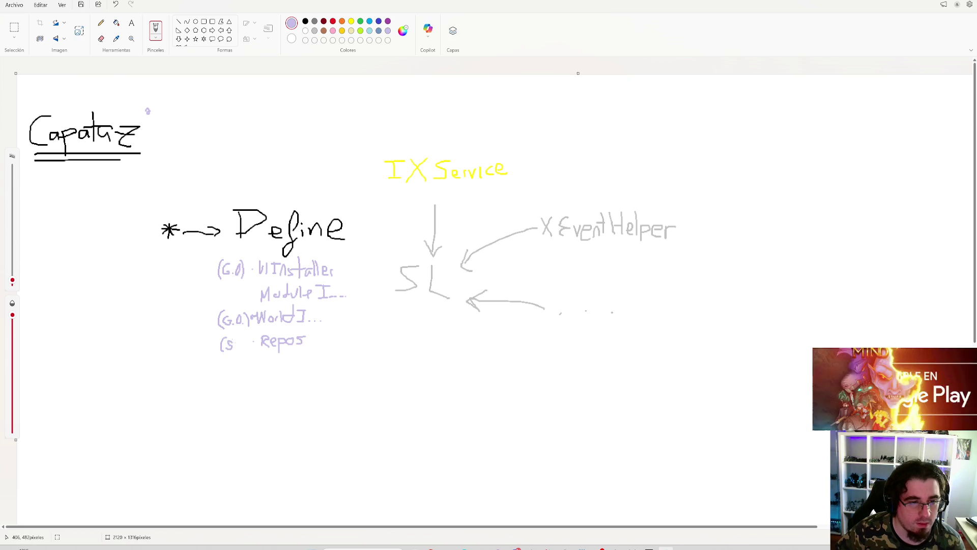
pyautogui.moveTo(241, 337); pyautogui.dragTo(246, 350)
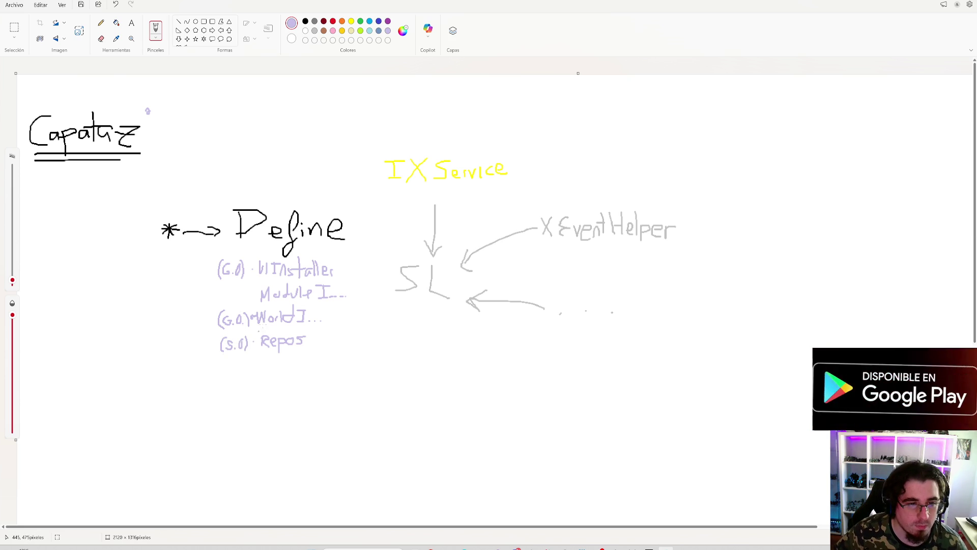
pyautogui.moveTo(209, 265); pyautogui.dragTo(209, 339)
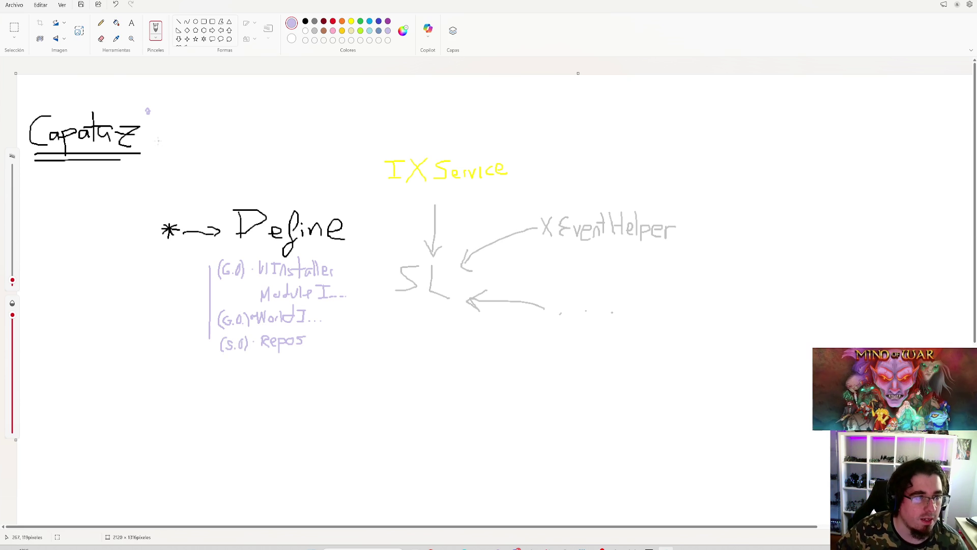
pyautogui.moveTo(146, 135); pyautogui.dragTo(147, 159)
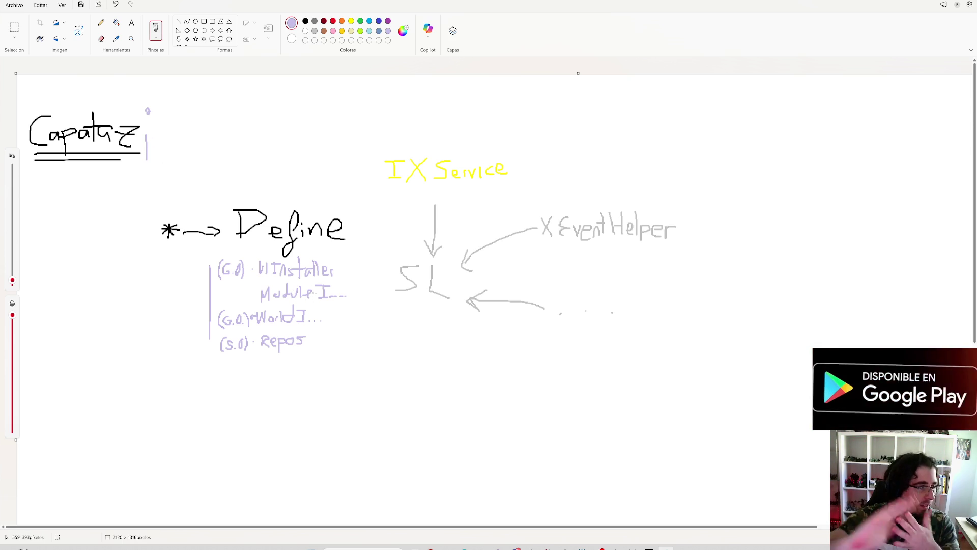
# Step: Label the lower arrow 'References' with (G.O), (S.O) and (Prefabs) tags
pyautogui.scroll(-3, 307, 292)
pyautogui.scroll(3, 358, 256)
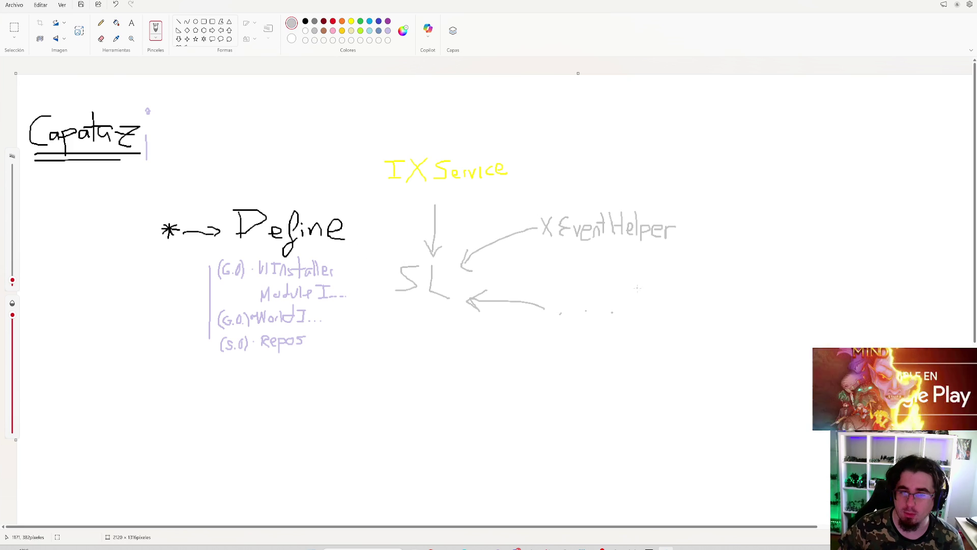
pyautogui.moveTo(564, 295)
pyautogui.mouseDown()
pyautogui.moveTo(574, 312)
pyautogui.moveTo(586, 291)
pyautogui.moveTo(583, 311)
pyautogui.moveTo(642, 314)
pyautogui.mouseUp()
pyautogui.moveTo(669, 280)
pyautogui.mouseDown()
pyautogui.moveTo(666, 299)
pyautogui.moveTo(702, 298)
pyautogui.moveTo(669, 321)
pyautogui.moveTo(678, 308)
pyautogui.moveTo(700, 322)
pyautogui.moveTo(670, 347)
pyautogui.moveTo(677, 332)
pyautogui.moveTo(697, 343)
pyautogui.moveTo(695, 359)
pyautogui.moveTo(704, 342)
pyautogui.moveTo(728, 348)
pyautogui.mouseUp()
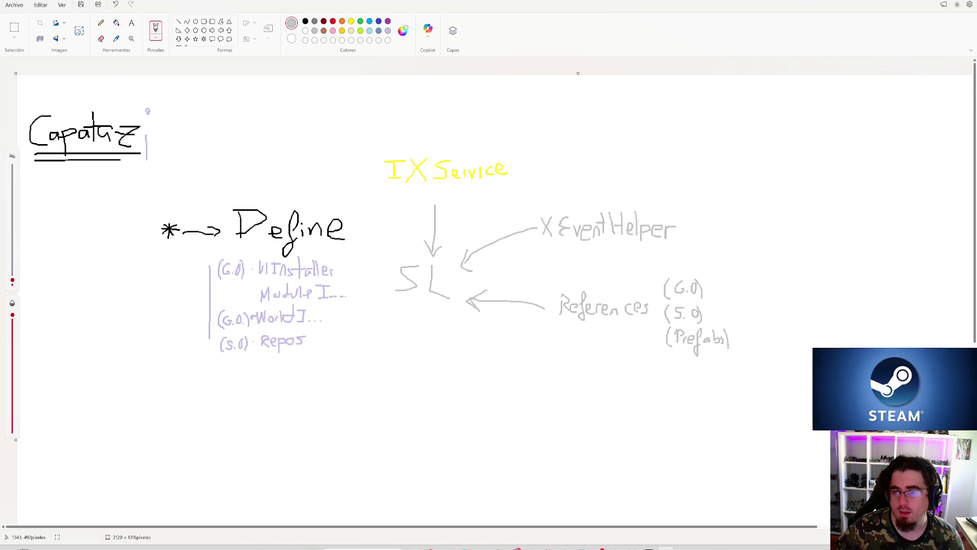
pyautogui.click(388, 31)
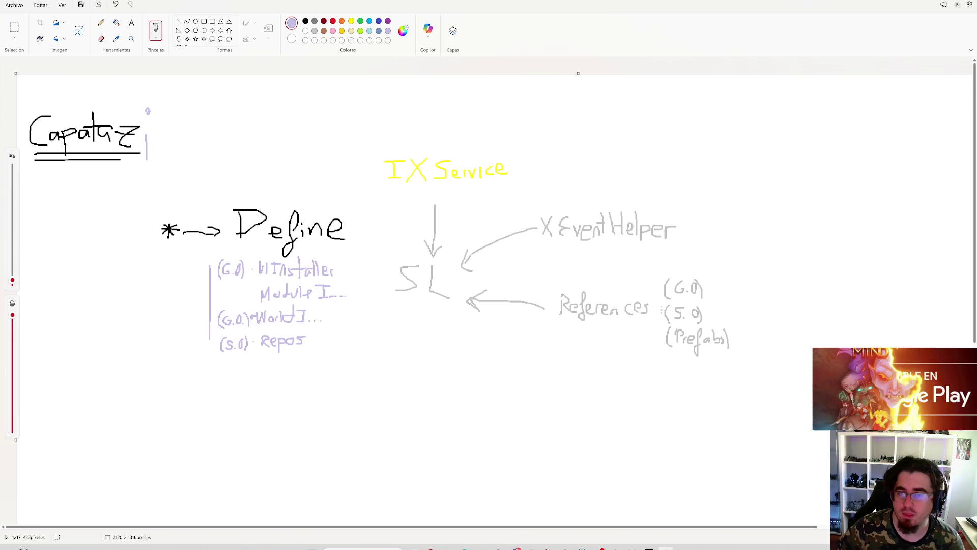
pyautogui.moveTo(621, 319); pyautogui.dragTo(638, 320)
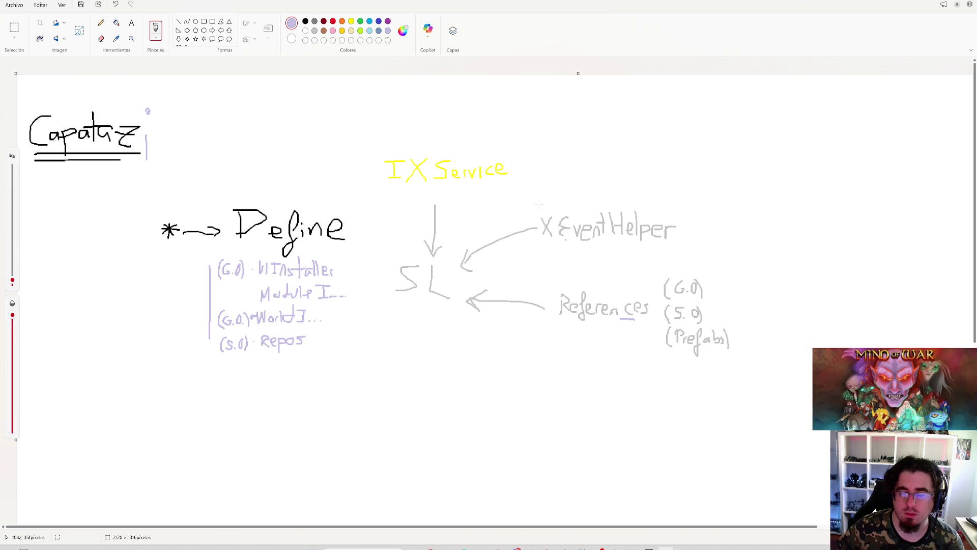
# Step: Write 'Repos' in dark grey beside (Prefabs), then return to black and switch to Unity
pyautogui.click(314, 22)
pyautogui.moveTo(605, 327)
pyautogui.mouseDown()
pyautogui.moveTo(630, 347)
pyautogui.moveTo(638, 336)
pyautogui.moveTo(665, 339)
pyautogui.mouseUp()
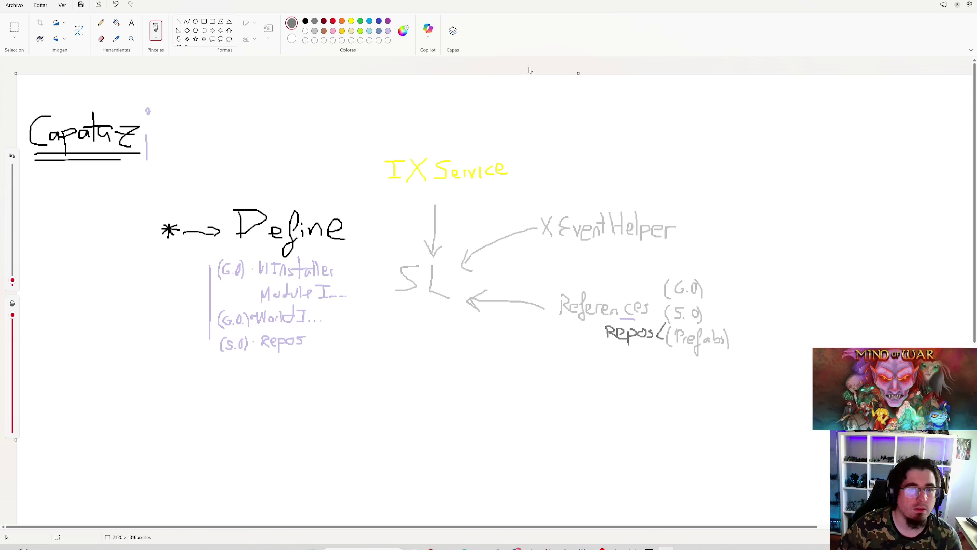
pyautogui.click(306, 21)
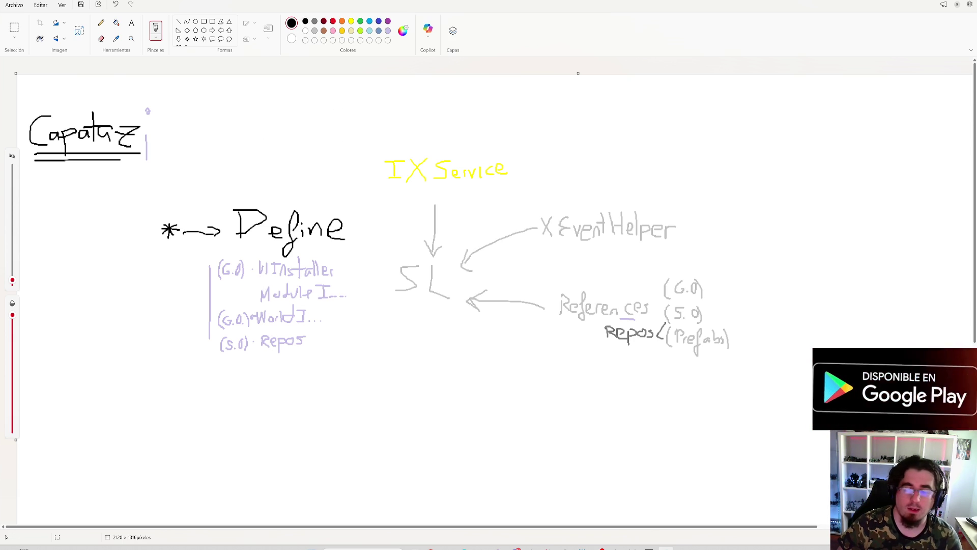
pyautogui.hotkey('alt', 'Tab')
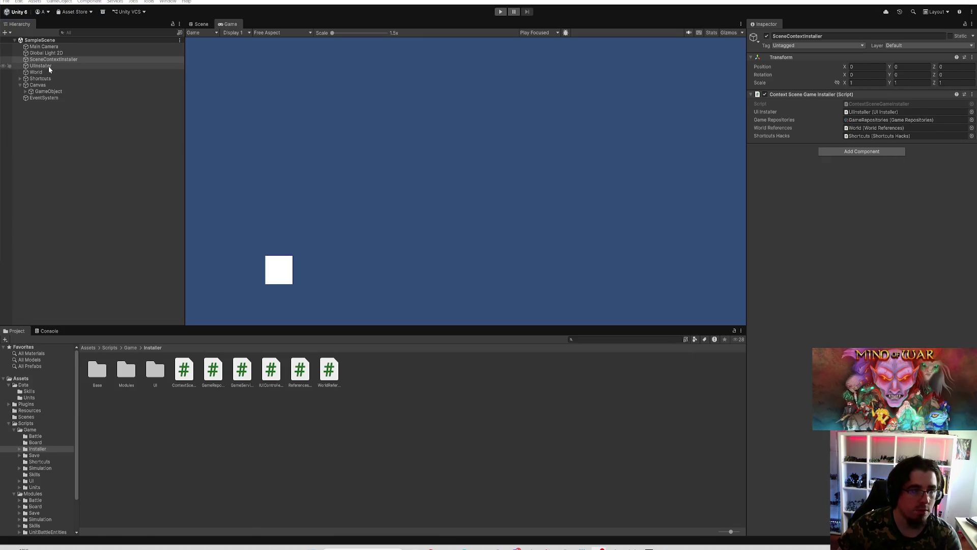
# Step: Inspect the UIInstaller, World, SceneContextInstaller and Shortcuts objects in the Unity hierarchy
pyautogui.click(49, 67)
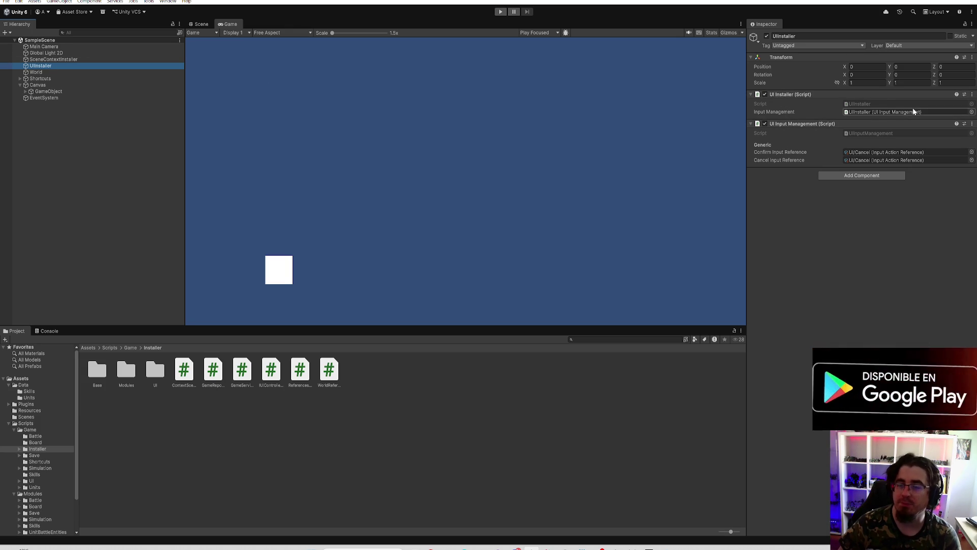
pyautogui.click(36, 72)
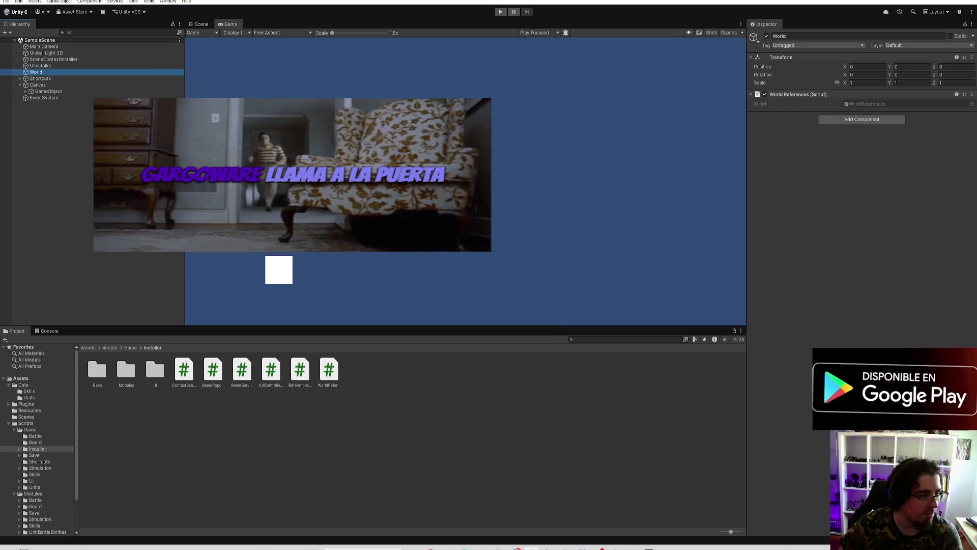
pyautogui.click(60, 59)
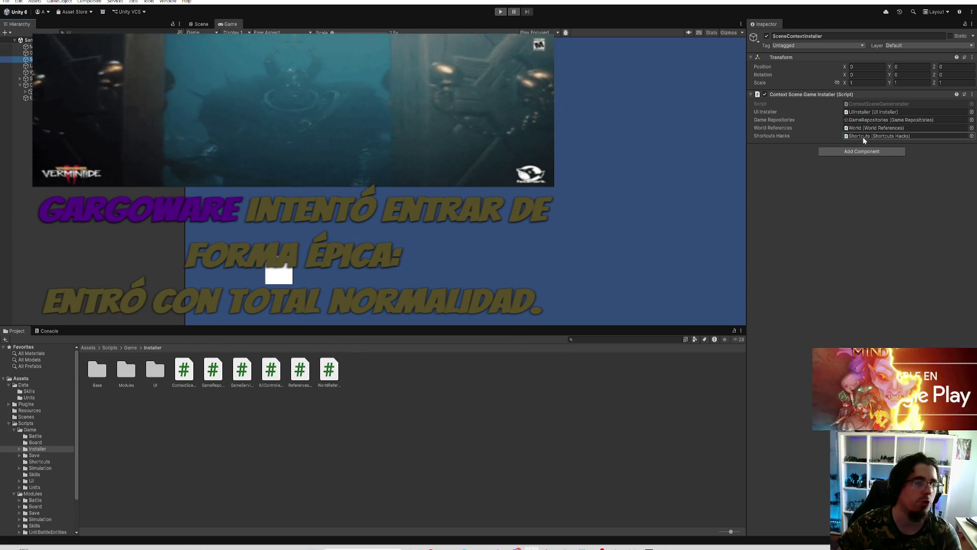
pyautogui.click(22, 79)
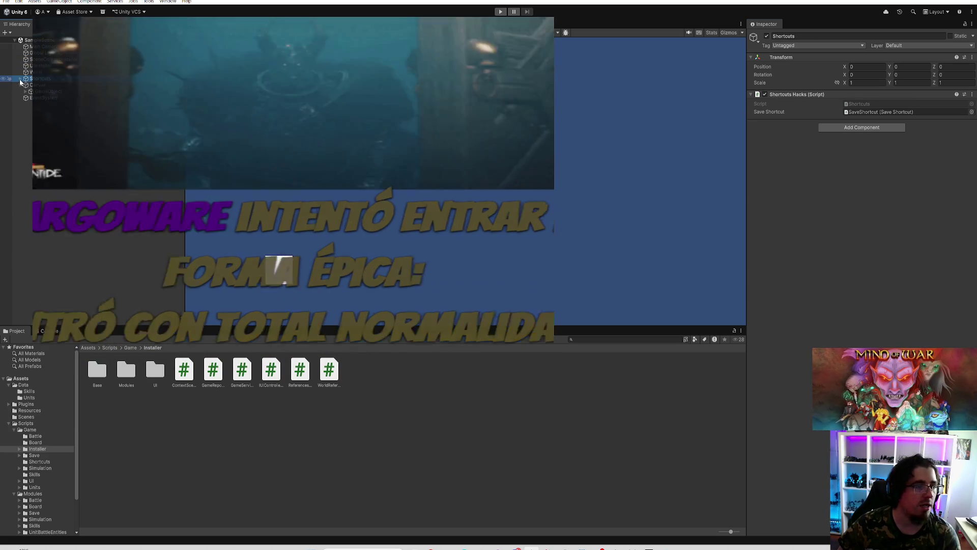
pyautogui.click(21, 78)
pyautogui.click(48, 85)
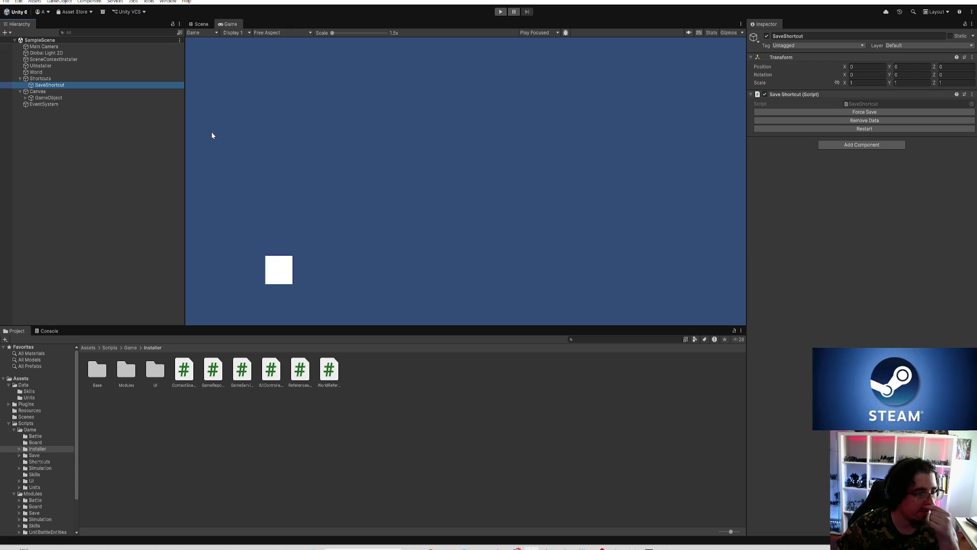
pyautogui.click(68, 60)
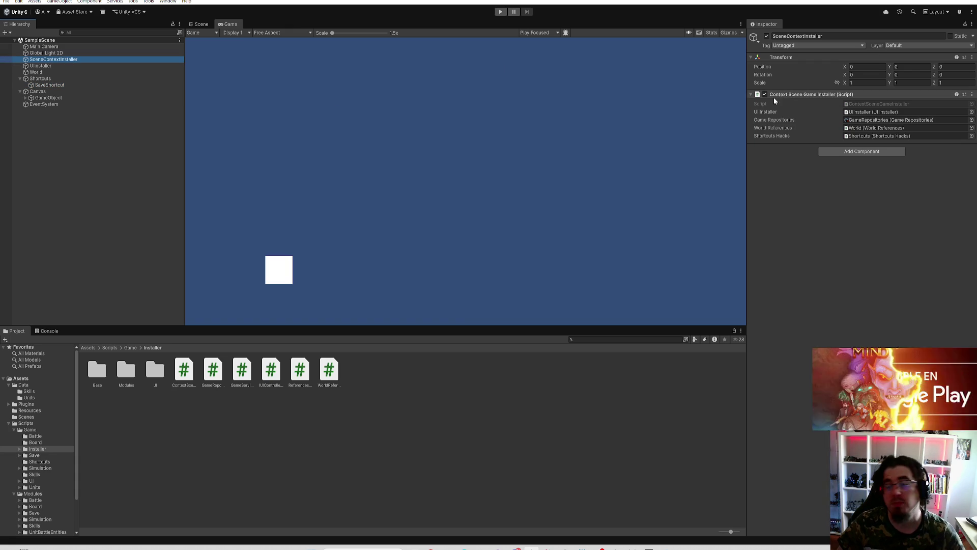
# Step: Open the scene installer script in the code editor, then bring Paint back
pyautogui.doubleClick(863, 103)
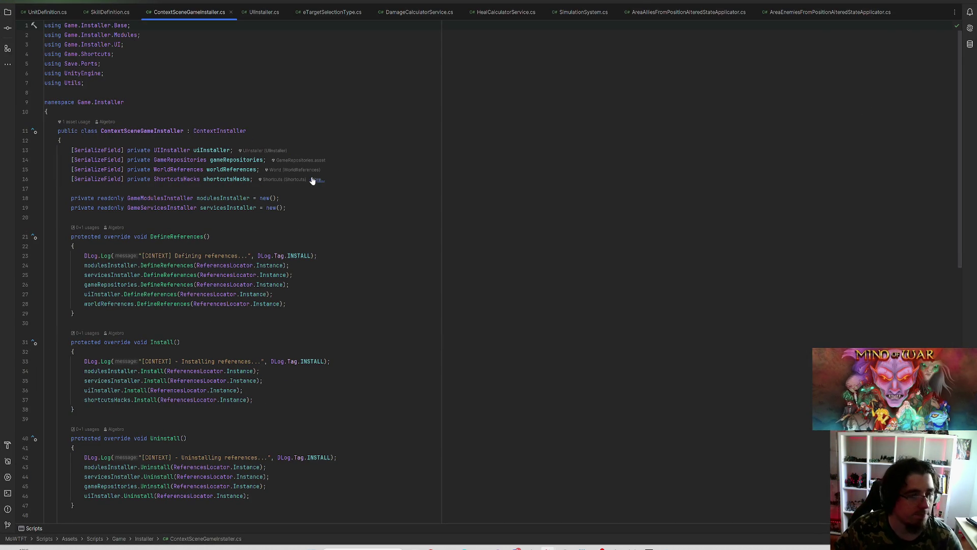
pyautogui.scroll(-2, 392, 238)
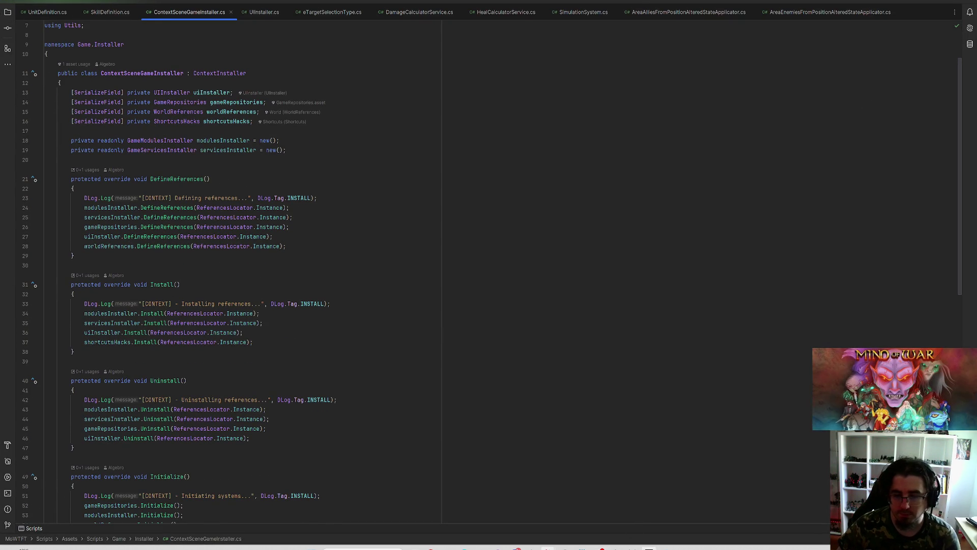
pyautogui.moveTo(667, 548)
pyautogui.click(647, 515)
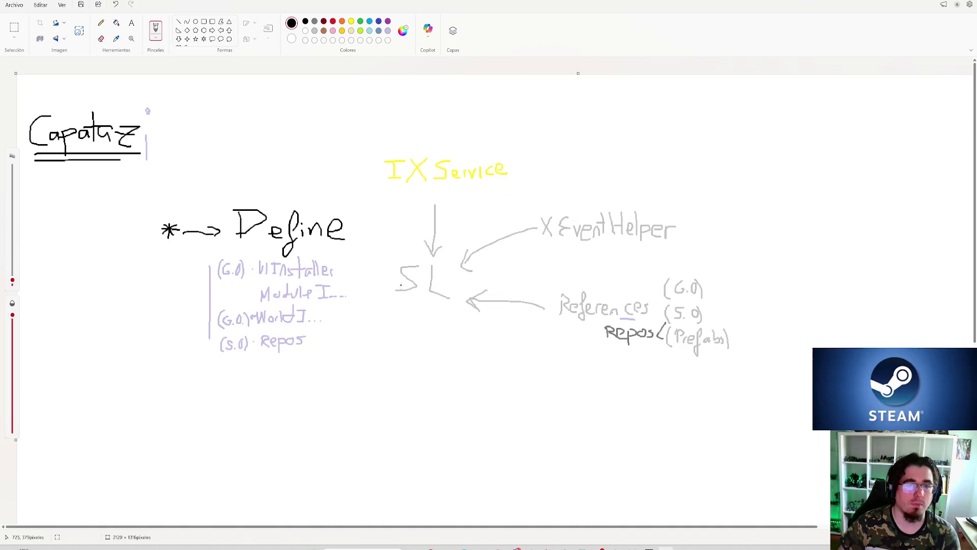
# Step: Draw a black '* → Install' heading below the lavender Define list
pyautogui.scroll(-3, 489, 285)
pyautogui.scroll(2, 489, 285)
pyautogui.scroll(2, 217, 163)
pyautogui.scroll(-4, 437, 165)
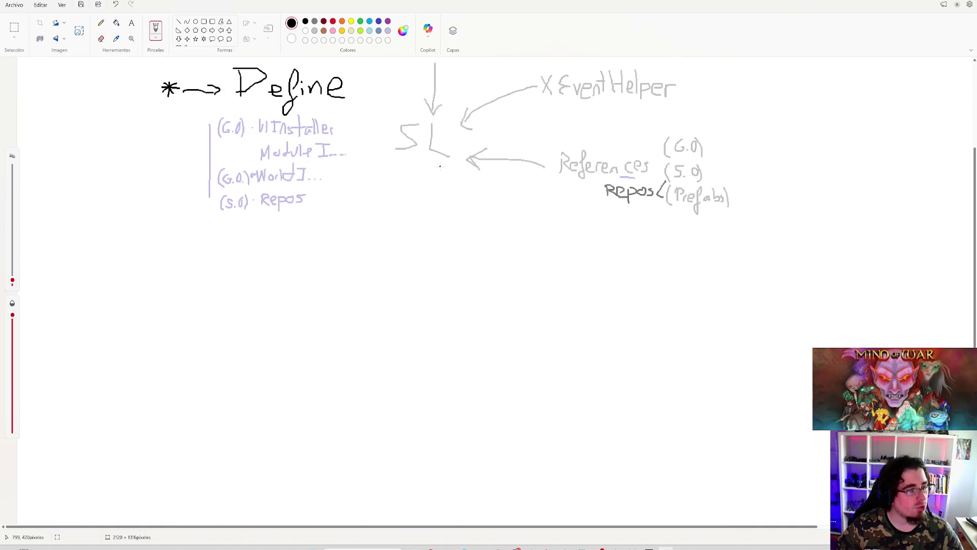
pyautogui.scroll(1, 525, 208)
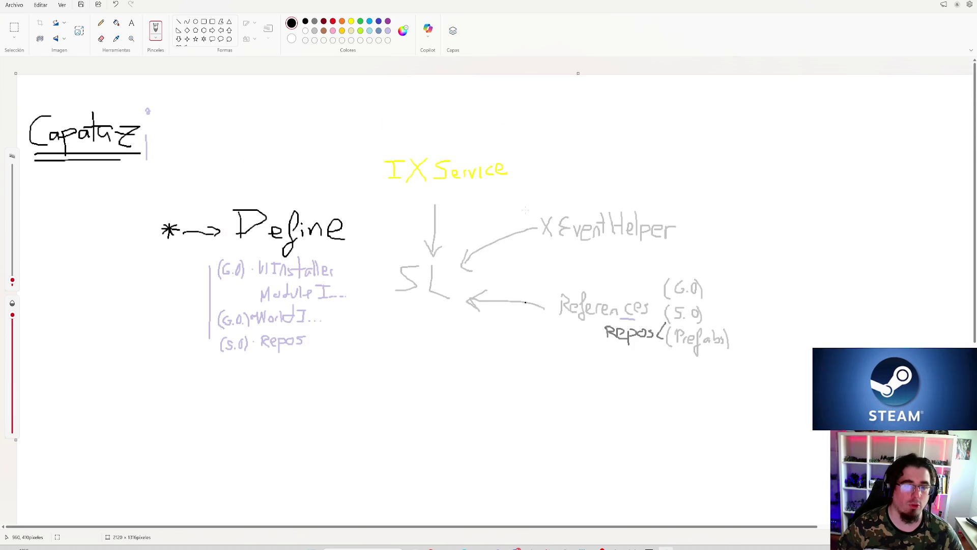
pyautogui.scroll(-2, 441, 206)
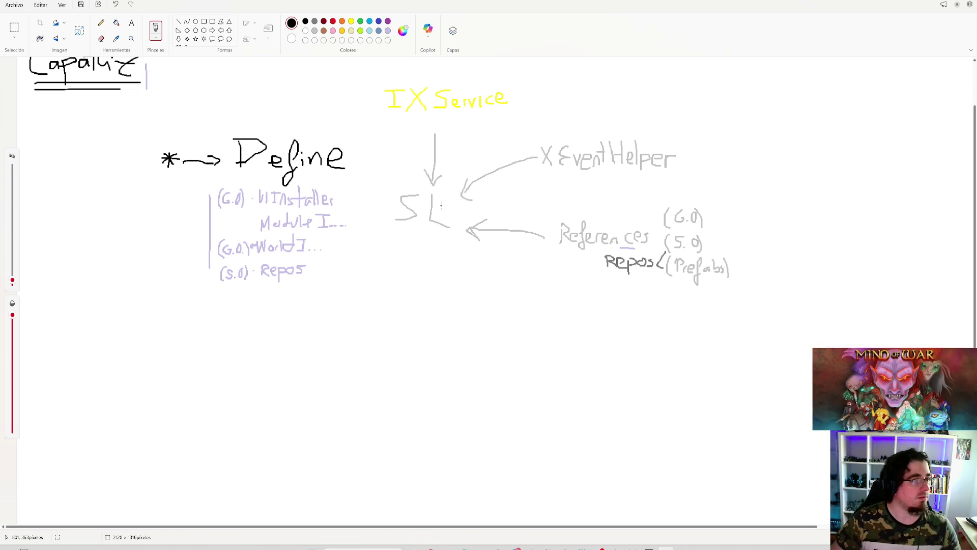
pyautogui.scroll(-2, 410, 152)
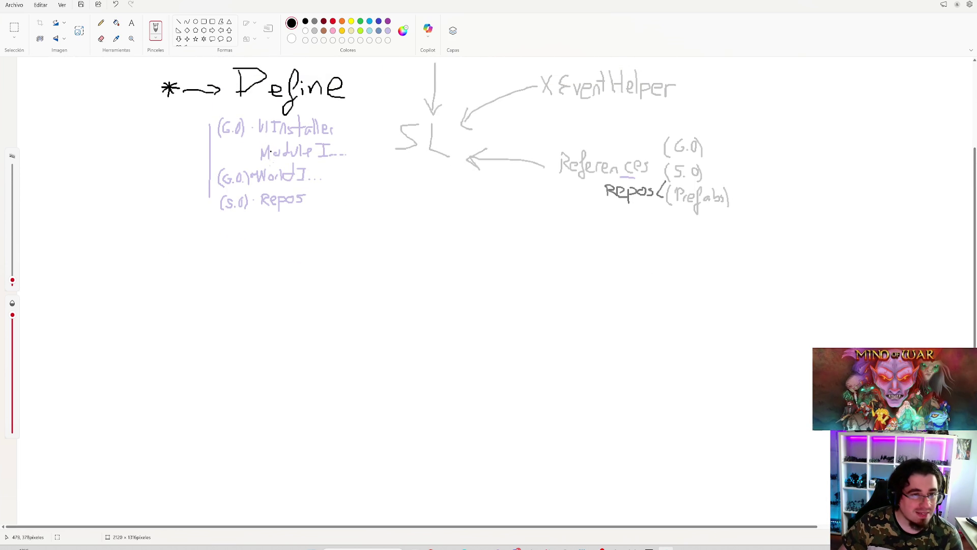
pyautogui.moveTo(161, 292)
pyautogui.mouseDown()
pyautogui.moveTo(168, 318)
pyautogui.moveTo(151, 316)
pyautogui.moveTo(212, 307)
pyautogui.mouseUp()
pyautogui.moveTo(197, 299)
pyautogui.mouseDown()
pyautogui.moveTo(208, 303)
pyautogui.moveTo(198, 312)
pyautogui.moveTo(253, 289)
pyautogui.moveTo(241, 312)
pyautogui.moveTo(264, 311)
pyautogui.mouseUp()
pyautogui.moveTo(281, 279); pyautogui.dragTo(281, 312)
pyautogui.moveTo(273, 296)
pyautogui.mouseDown()
pyautogui.moveTo(301, 294)
pyautogui.moveTo(323, 316)
pyautogui.mouseUp()
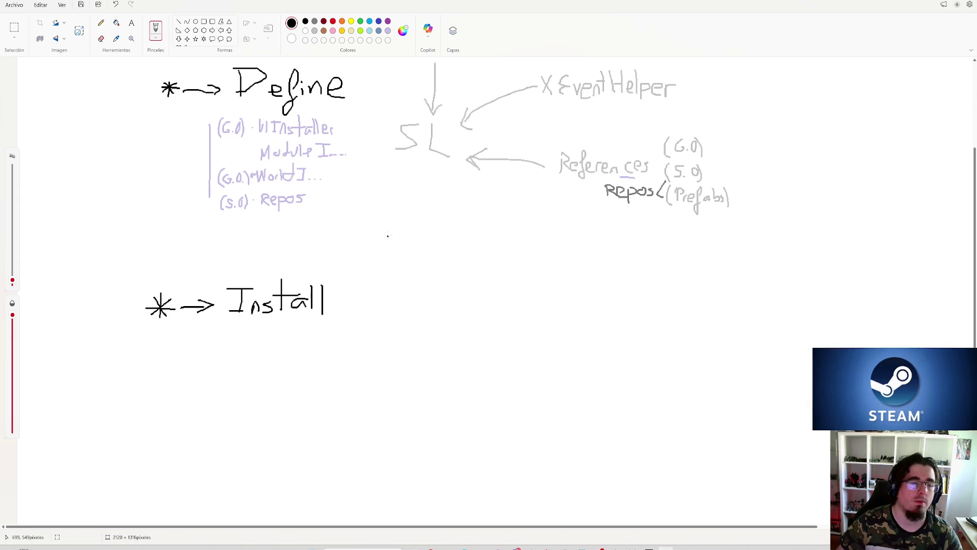
pyautogui.hotkey('ctrl', 'z')
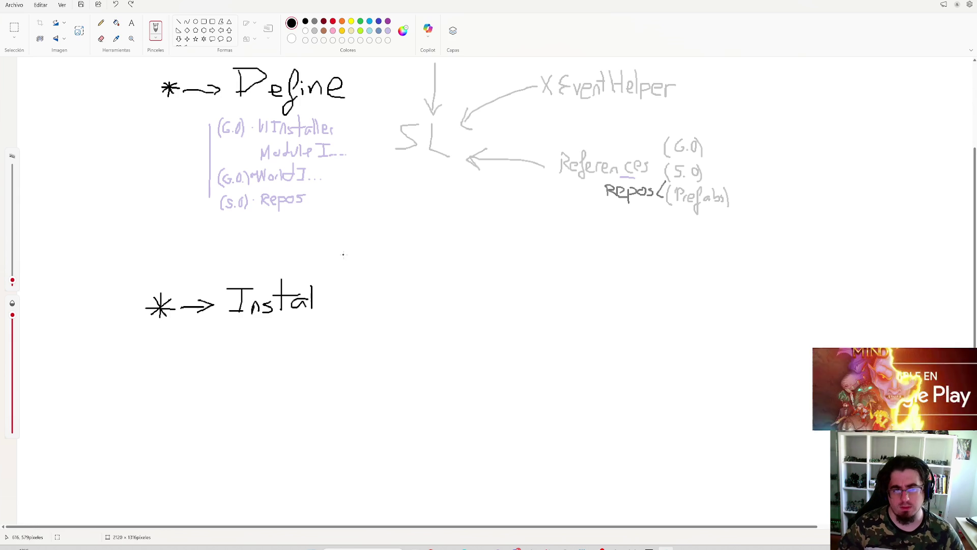
pyautogui.hotkey('ctrl', 'y')
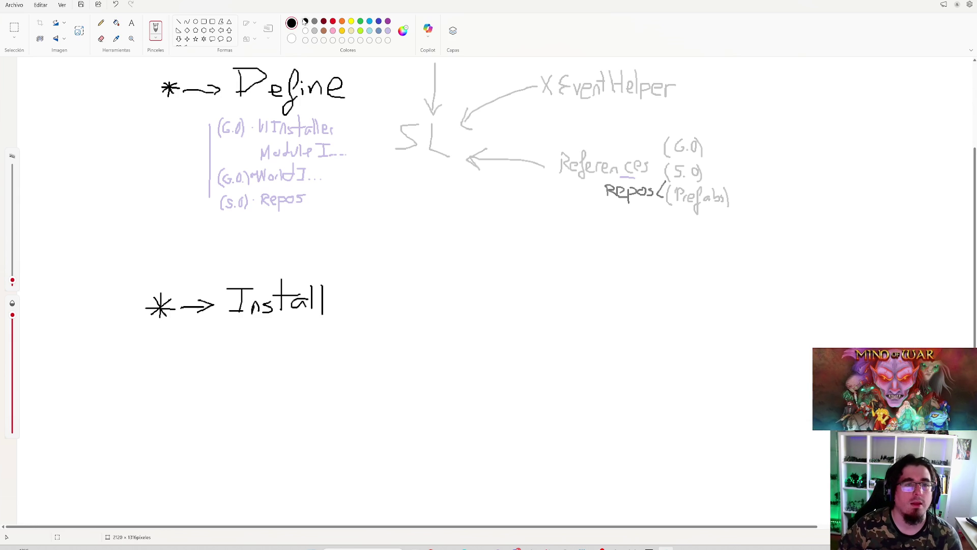
# Step: Pick lavender, then switch the drawing colour to light grey
pyautogui.click(388, 31)
pyautogui.scroll(3, 278, 183)
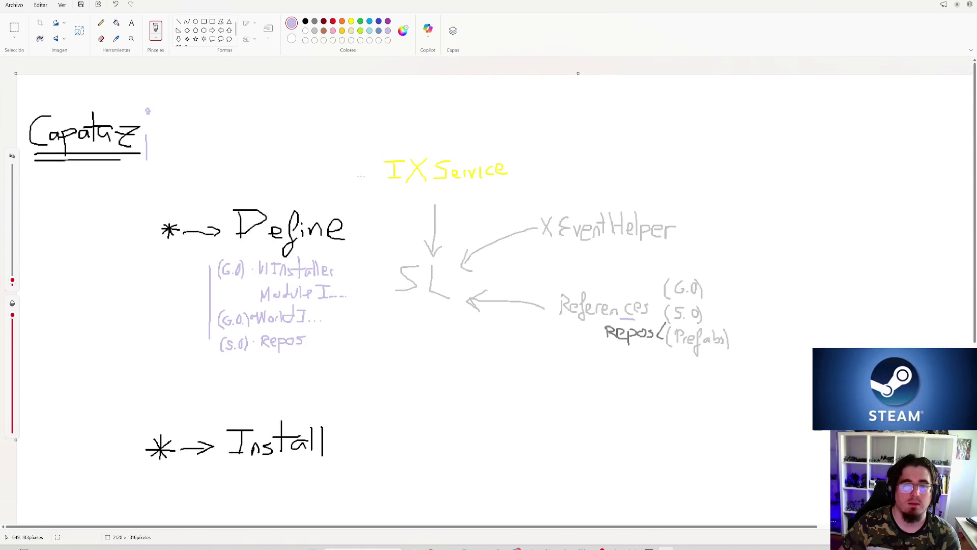
pyautogui.scroll(-3, 328, 174)
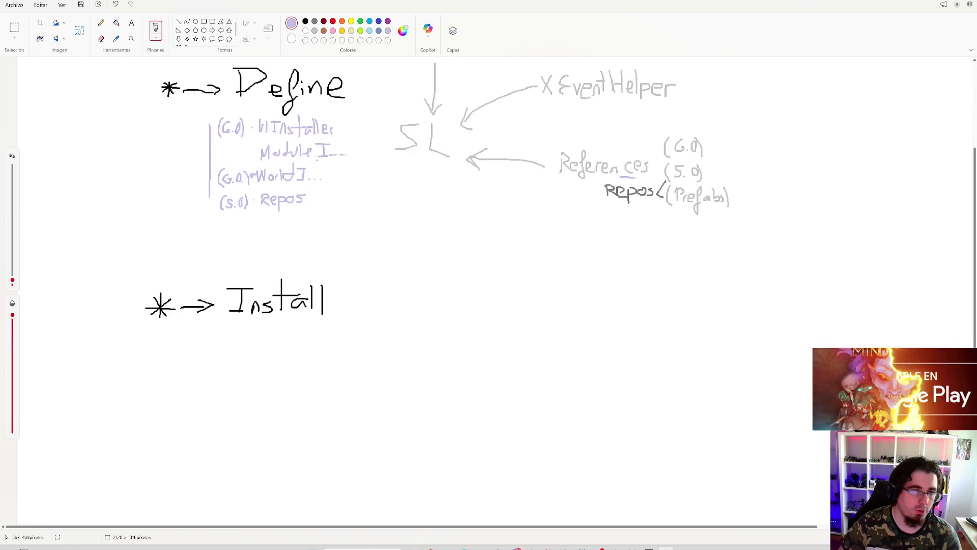
pyautogui.scroll(3, 397, 67)
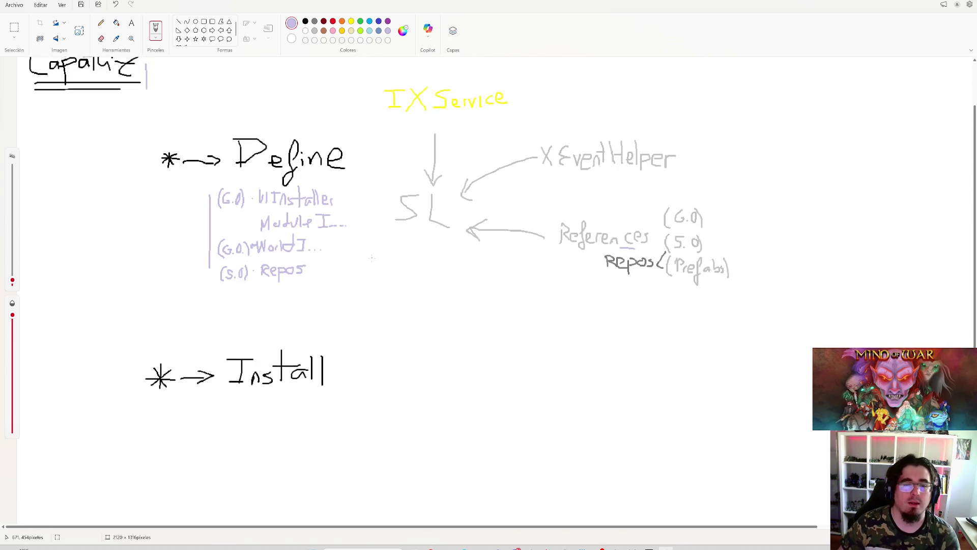
pyautogui.scroll(-6, 397, 67)
pyautogui.scroll(6, 397, 67)
pyautogui.click(314, 32)
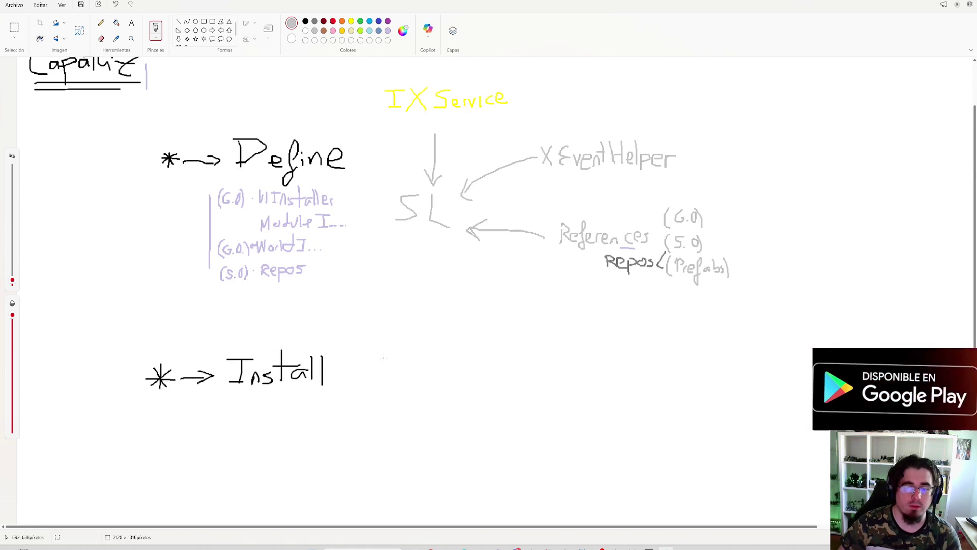
# Step: Draw a grey SL right of Install with two curved arrows branching out
pyautogui.moveTo(387, 377)
pyautogui.mouseDown()
pyautogui.moveTo(402, 358)
pyautogui.moveTo(421, 378)
pyautogui.moveTo(442, 326)
pyautogui.moveTo(451, 329)
pyautogui.moveTo(441, 335)
pyautogui.mouseUp()
pyautogui.moveTo(426, 377)
pyautogui.mouseDown()
pyautogui.moveTo(443, 399)
pyautogui.moveTo(471, 402)
pyautogui.mouseUp()
pyautogui.moveTo(464, 388)
pyautogui.mouseDown()
pyautogui.moveTo(479, 398)
pyautogui.moveTo(467, 407)
pyautogui.mouseUp()
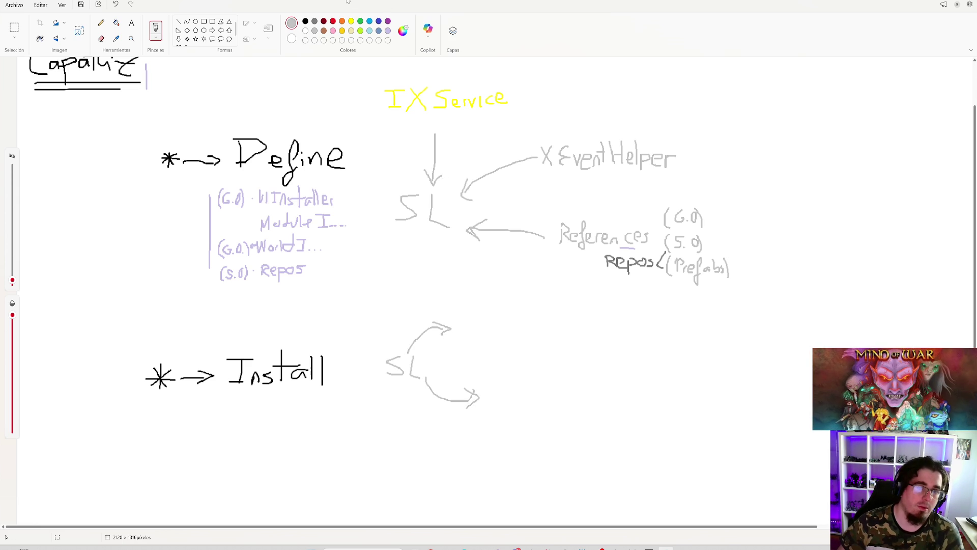
pyautogui.click(314, 21)
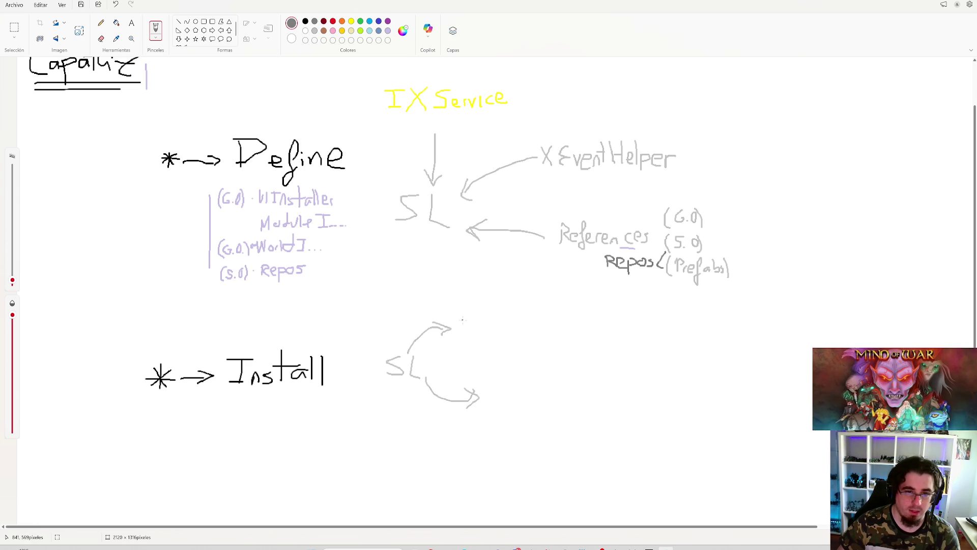
# Step: Write 'System Installer' in darker grey above the upper arrow
pyautogui.moveTo(461, 314)
pyautogui.mouseDown()
pyautogui.moveTo(476, 325)
pyautogui.moveTo(466, 332)
pyautogui.moveTo(503, 331)
pyautogui.moveTo(509, 315)
pyautogui.moveTo(528, 333)
pyautogui.mouseUp()
pyautogui.click(531, 332)
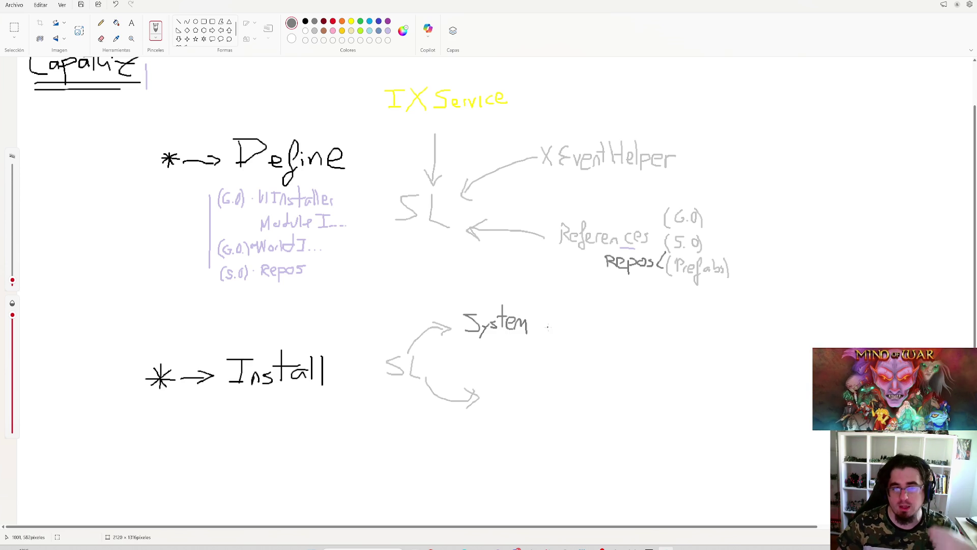
pyautogui.moveTo(538, 316)
pyautogui.mouseDown()
pyautogui.moveTo(550, 315)
pyautogui.moveTo(543, 330)
pyautogui.mouseUp()
pyautogui.moveTo(531, 333)
pyautogui.mouseDown()
pyautogui.moveTo(553, 333)
pyautogui.moveTo(568, 317)
pyautogui.moveTo(581, 331)
pyautogui.mouseUp()
pyautogui.click(571, 323)
pyautogui.moveTo(585, 310); pyautogui.dragTo(584, 331)
pyautogui.click(588, 328)
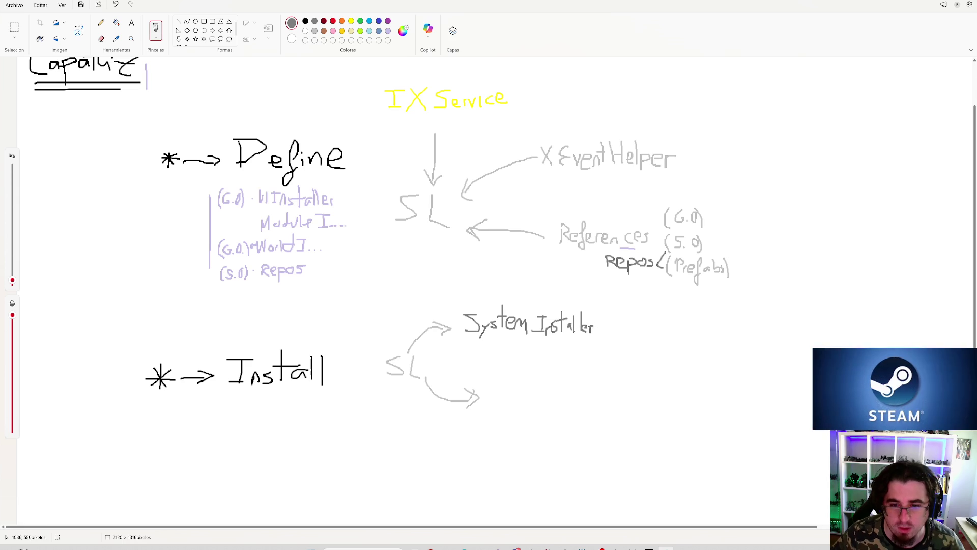
# Step: Write 'SetDependencies( )' by the lower arrow, mark its parentheses yellow, then return to black
pyautogui.moveTo(492, 400)
pyautogui.mouseDown()
pyautogui.moveTo(512, 383)
pyautogui.moveTo(522, 402)
pyautogui.moveTo(530, 384)
pyautogui.moveTo(540, 400)
pyautogui.moveTo(557, 391)
pyautogui.moveTo(569, 410)
pyautogui.moveTo(575, 393)
pyautogui.moveTo(602, 389)
pyautogui.moveTo(680, 405)
pyautogui.mouseUp()
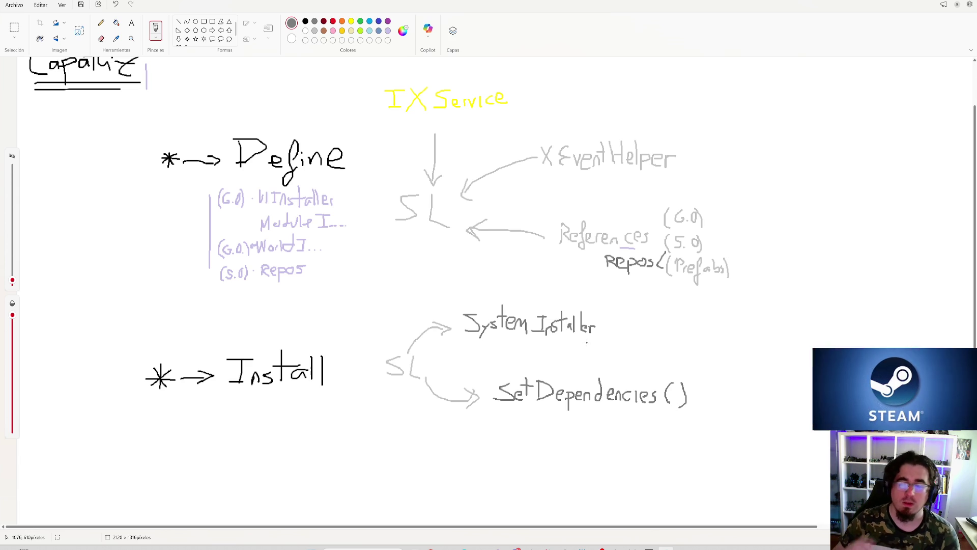
pyautogui.click(351, 21)
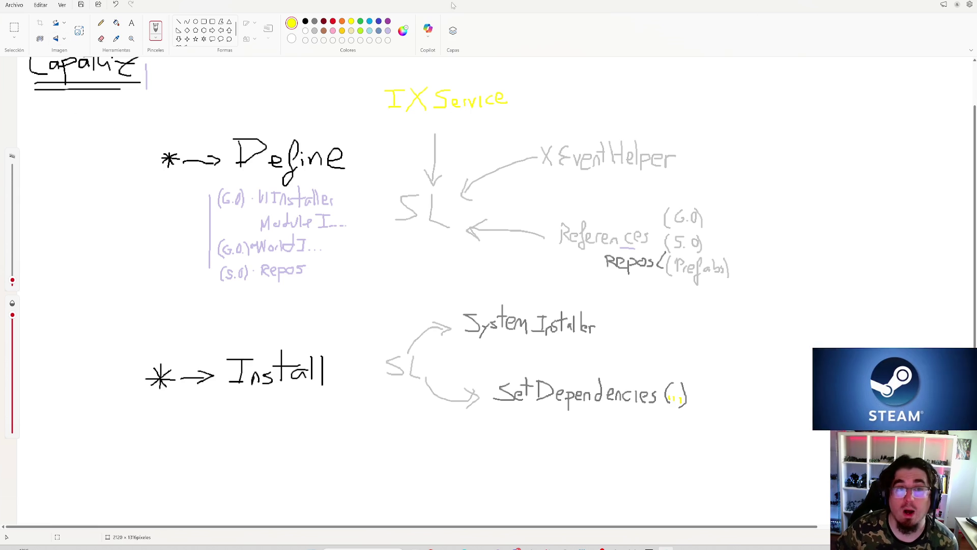
pyautogui.click(306, 21)
pyautogui.scroll(-4, 194, 257)
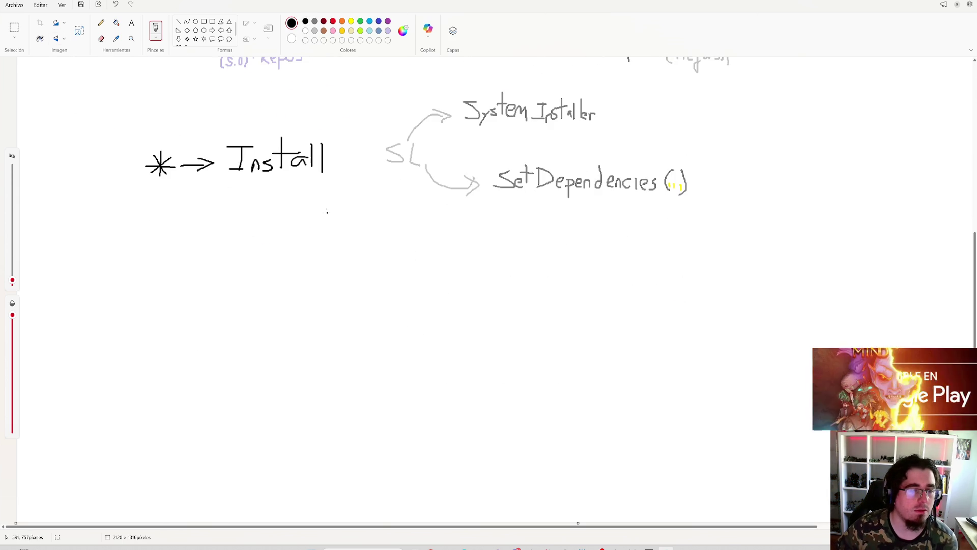
# Step: Draw an asterisk below Install, write Run, and undo it
pyautogui.moveTo(161, 282)
pyautogui.mouseDown()
pyautogui.moveTo(155, 298)
pyautogui.moveTo(193, 298)
pyautogui.moveTo(209, 273)
pyautogui.moveTo(194, 290)
pyautogui.moveTo(225, 303)
pyautogui.moveTo(230, 287)
pyautogui.moveTo(238, 304)
pyautogui.mouseUp()
pyautogui.scroll(-1, 279, 290)
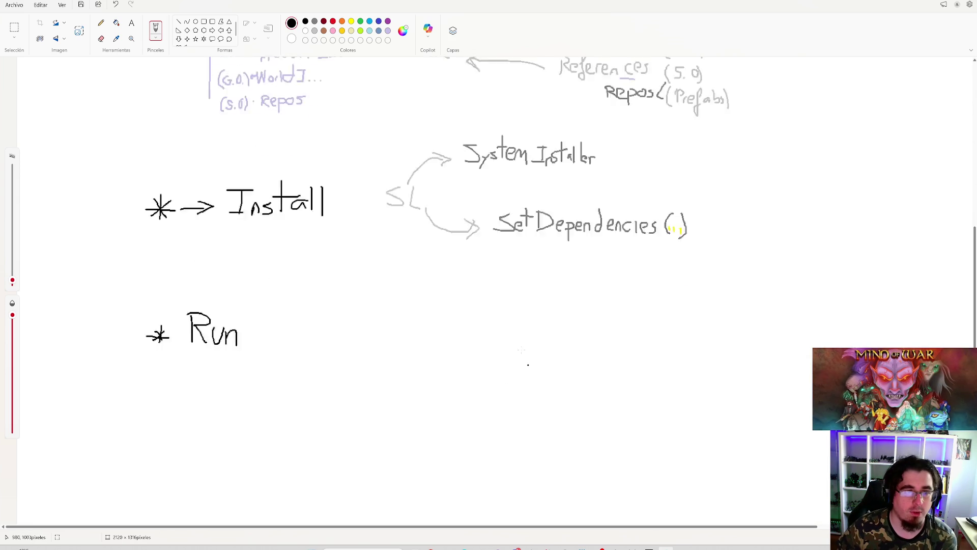
pyautogui.scroll(3, 549, 367)
pyautogui.scroll(-3, 397, 312)
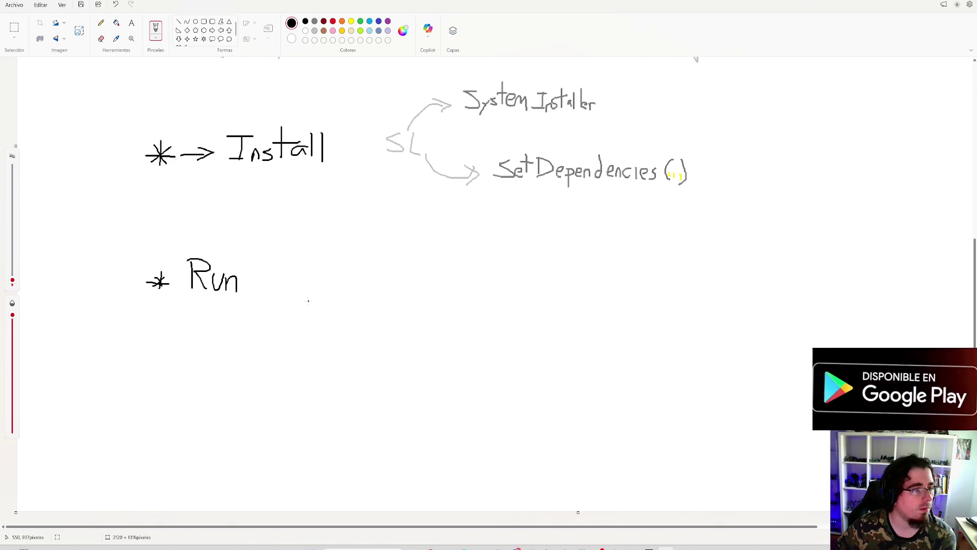
pyautogui.hotkey('ctrl', 'z')
pyautogui.hotkey('ctrl', 'z')
pyautogui.hotkey('ctrl', 'z')
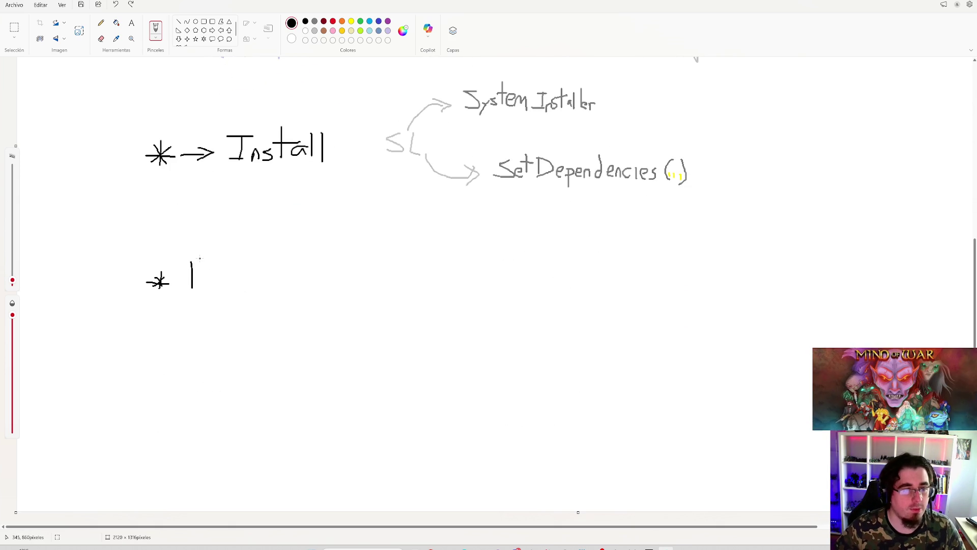
# Step: Handwrite 'Initialize' beside the asterisk, undoing its last letters
pyautogui.moveTo(183, 260)
pyautogui.mouseDown()
pyautogui.moveTo(200, 260)
pyautogui.moveTo(201, 290)
pyautogui.moveTo(211, 278)
pyautogui.moveTo(217, 290)
pyautogui.mouseUp()
pyautogui.moveTo(230, 255); pyautogui.dragTo(232, 287)
pyautogui.moveTo(219, 270)
pyautogui.mouseDown()
pyautogui.moveTo(245, 267)
pyautogui.moveTo(245, 290)
pyautogui.moveTo(294, 288)
pyautogui.mouseUp()
pyautogui.moveTo(295, 282); pyautogui.dragTo(308, 286)
pyautogui.hotkey('ctrl', 'z')
pyautogui.hotkey('ctrl', 'z')
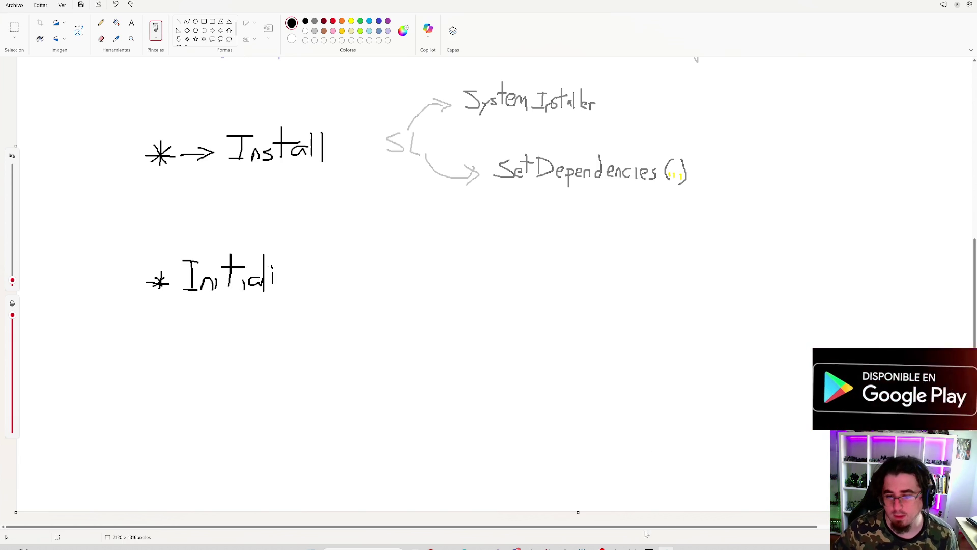
# Step: Check the ContextSceneGameInstaller code in the IDE, then return to Paint
pyautogui.moveTo(549, 548)
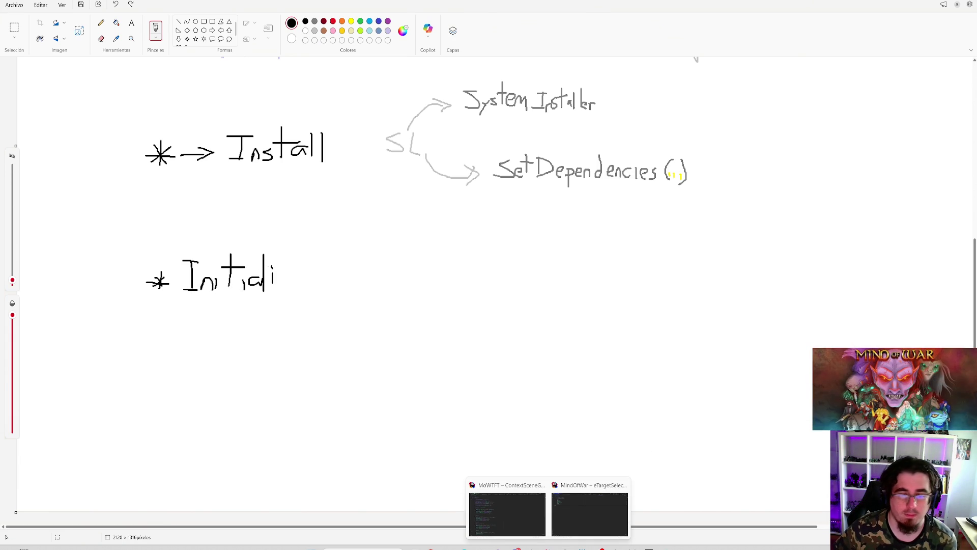
pyautogui.click(509, 515)
pyautogui.scroll(-2, 344, 401)
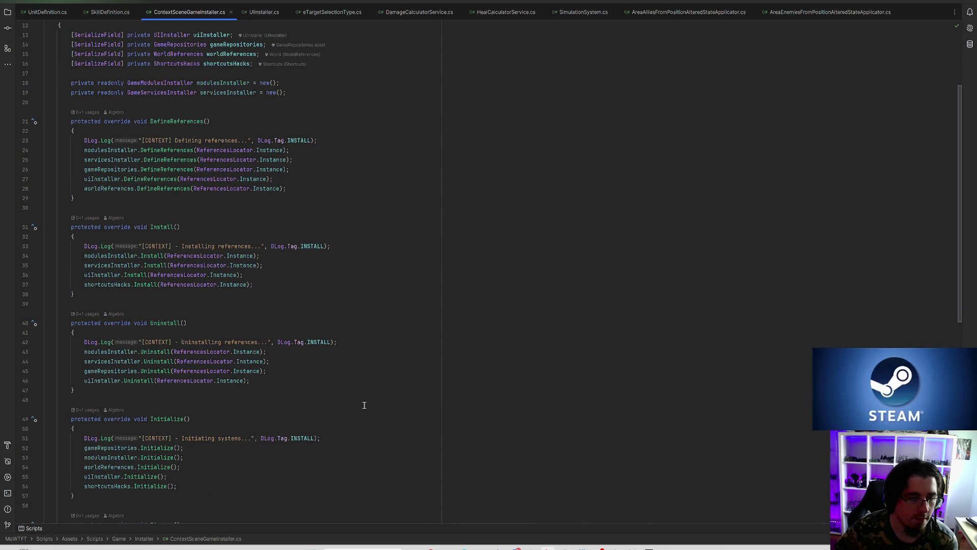
pyautogui.scroll(-4, 349, 316)
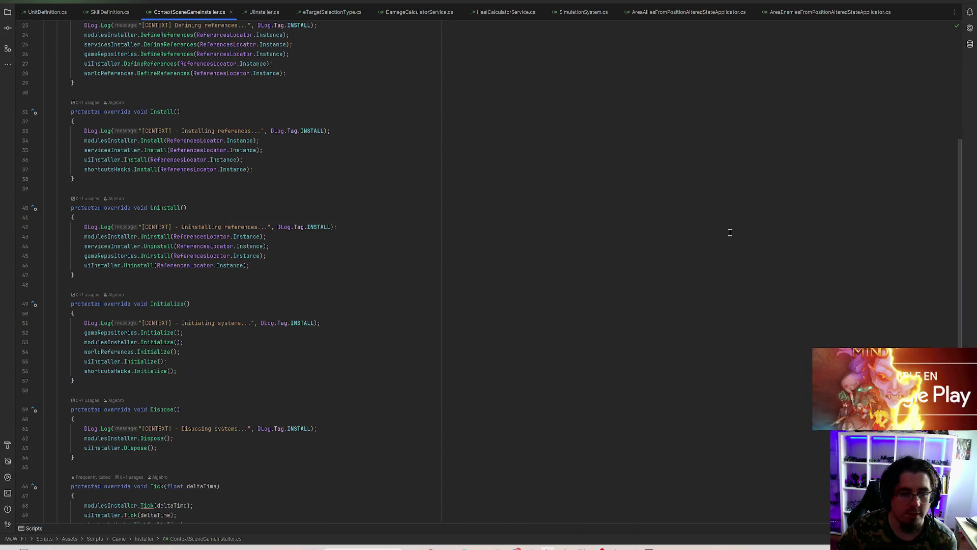
pyautogui.hotkey('alt', 'Tab')
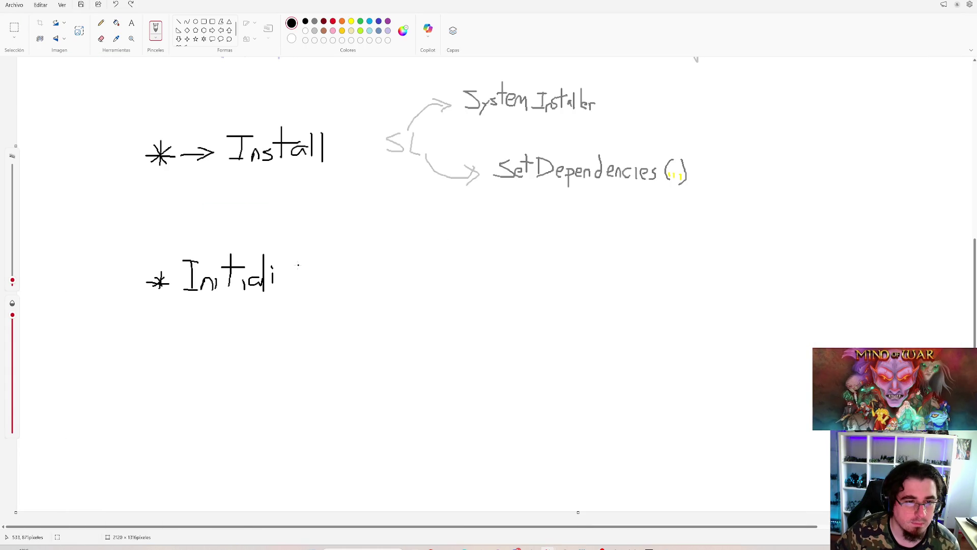
# Step: Finish 'Initialize' and write 'System' in light grey beside it
pyautogui.moveTo(280, 271); pyautogui.dragTo(327, 290)
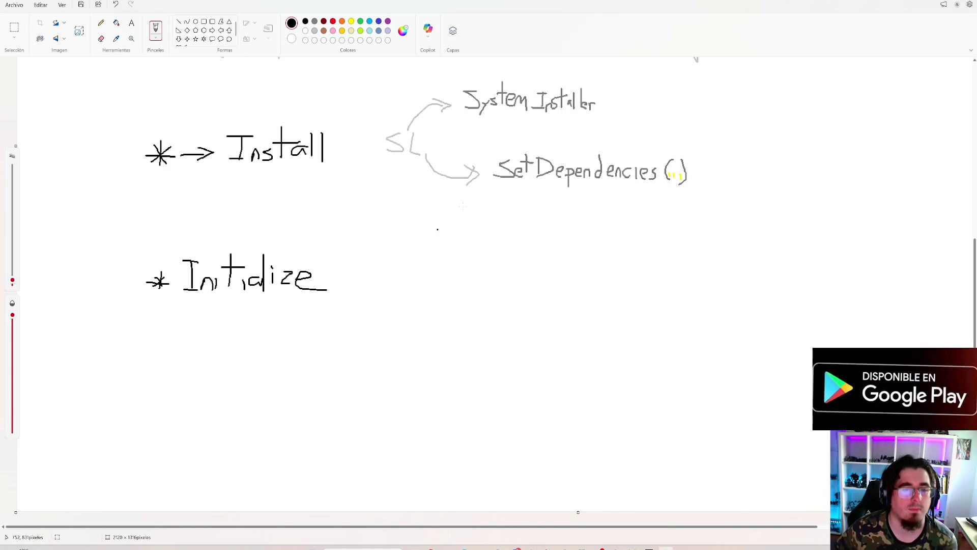
pyautogui.click(315, 31)
pyautogui.moveTo(390, 254)
pyautogui.mouseDown()
pyautogui.moveTo(380, 260)
pyautogui.moveTo(390, 239)
pyautogui.moveTo(396, 254)
pyautogui.mouseUp()
pyautogui.moveTo(400, 245)
pyautogui.mouseDown()
pyautogui.moveTo(392, 263)
pyautogui.moveTo(415, 238)
pyautogui.mouseUp()
pyautogui.moveTo(415, 248)
pyautogui.mouseDown()
pyautogui.moveTo(432, 242)
pyautogui.moveTo(436, 253)
pyautogui.mouseUp()
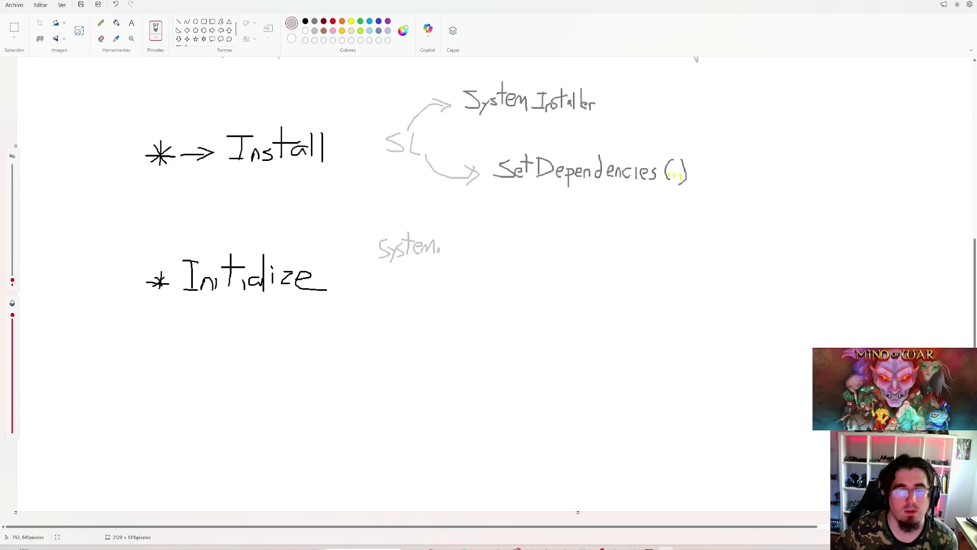
pyautogui.scroll(4, 440, 249)
# Step: Add lavender strokes and a bullet beside the Module entry under Define
pyautogui.click(389, 32)
pyautogui.moveTo(475, 324); pyautogui.dragTo(539, 324)
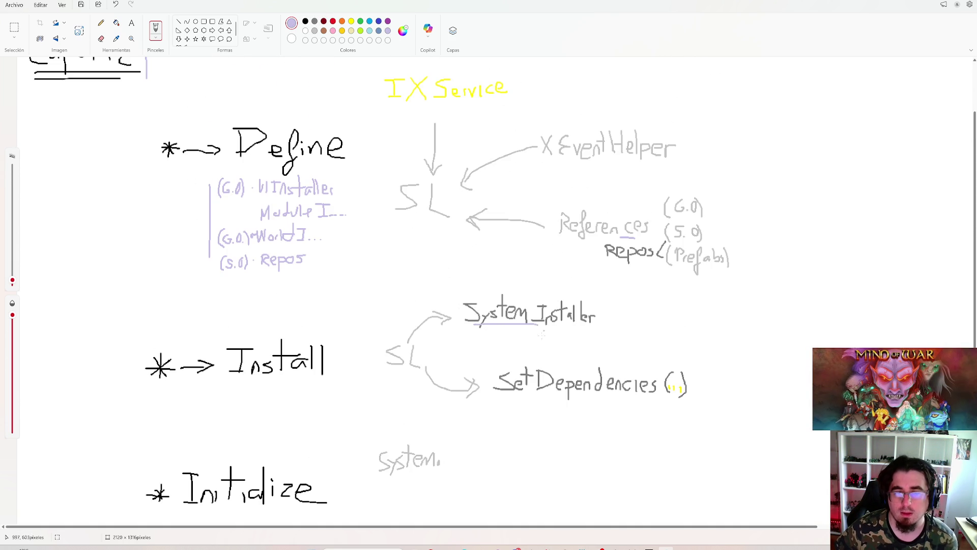
pyautogui.scroll(-4, 509, 305)
pyautogui.moveTo(380, 270); pyautogui.dragTo(432, 271)
pyautogui.scroll(5, 433, 271)
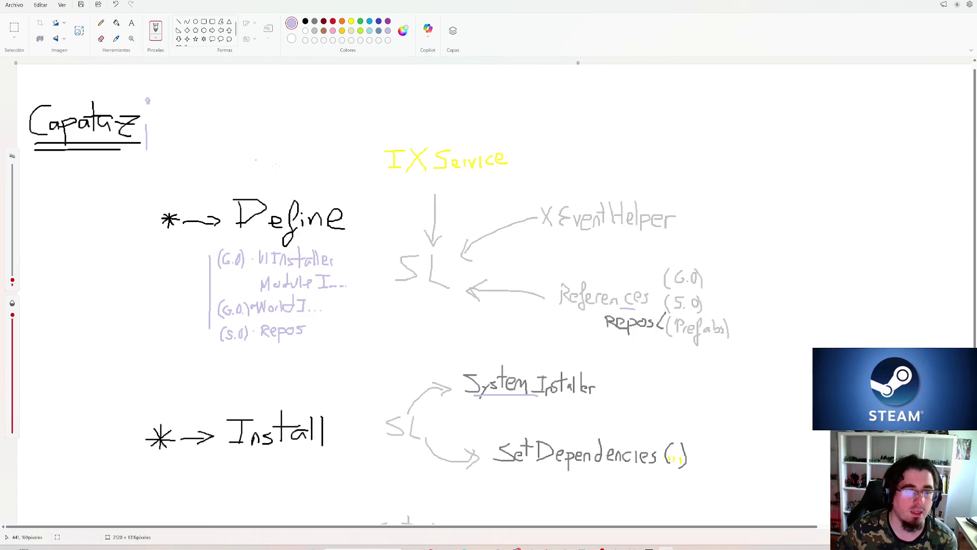
pyautogui.moveTo(251, 284); pyautogui.dragTo(251, 287)
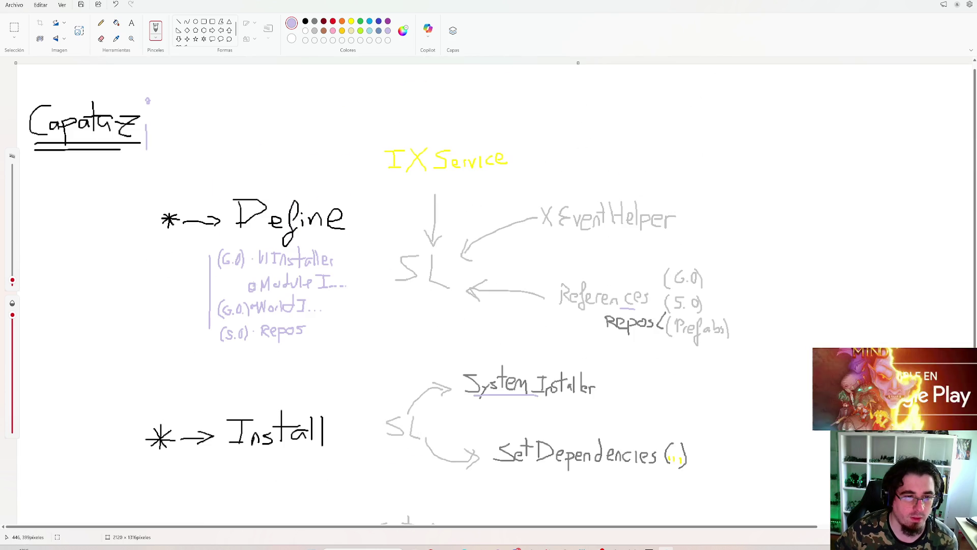
pyautogui.scroll(-5, 308, 200)
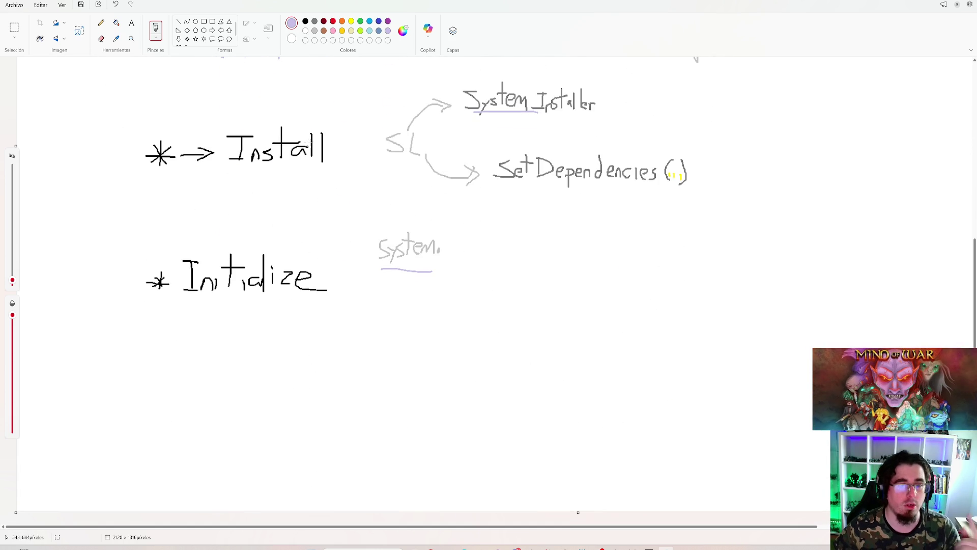
# Step: Write 'Initialize( )' after 'System.' in grey, then switch back to black
pyautogui.click(315, 30)
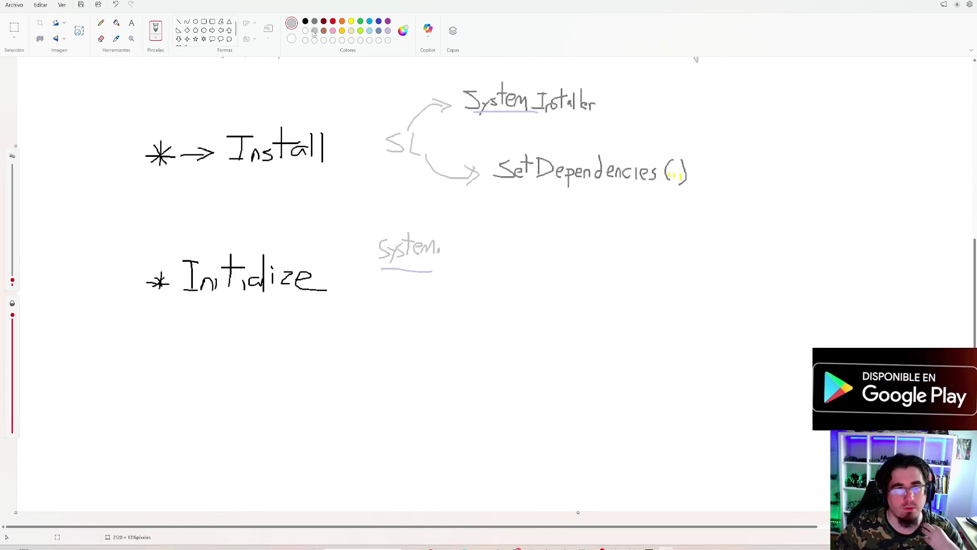
pyautogui.moveTo(444, 235)
pyautogui.mouseDown()
pyautogui.moveTo(461, 235)
pyautogui.moveTo(452, 256)
pyautogui.moveTo(463, 255)
pyautogui.mouseUp()
pyautogui.moveTo(460, 255)
pyautogui.mouseDown()
pyautogui.moveTo(513, 250)
pyautogui.moveTo(554, 260)
pyautogui.mouseUp()
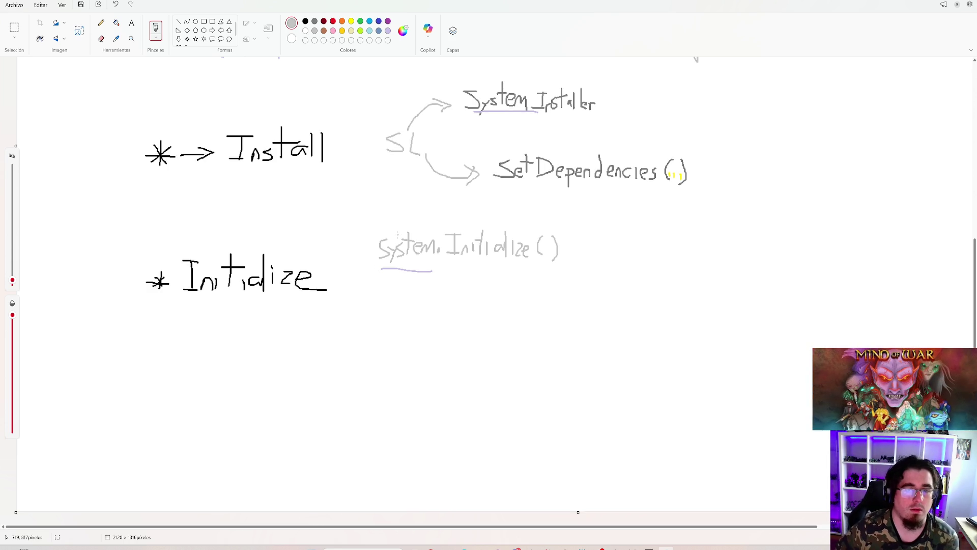
pyautogui.scroll(5, 336, 163)
pyautogui.scroll(-5, 313, 69)
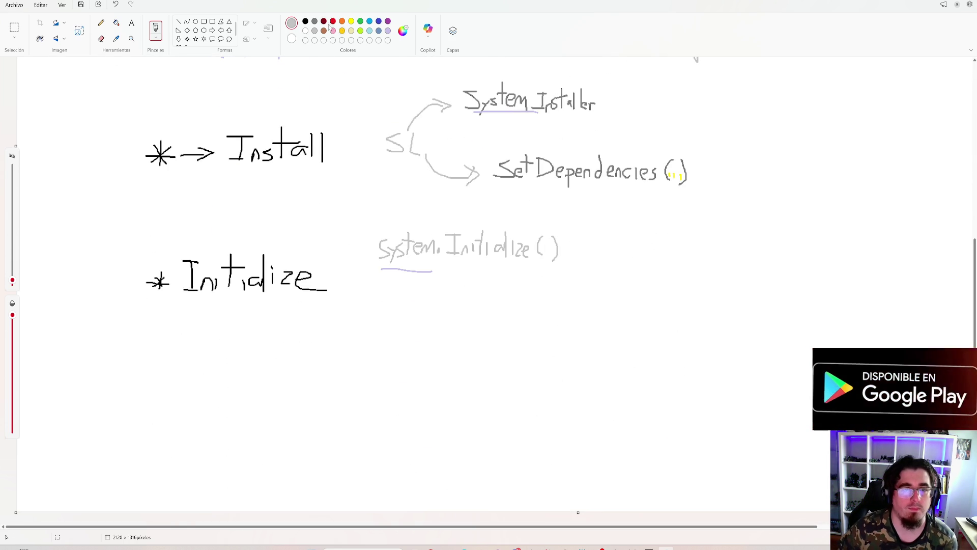
pyautogui.click(305, 21)
# Step: Write '* Run( )' in black below Initialize, with a long line to 'Tick( — )'
pyautogui.moveTo(145, 352)
pyautogui.mouseDown()
pyautogui.moveTo(149, 369)
pyautogui.moveTo(144, 363)
pyautogui.moveTo(193, 369)
pyautogui.mouseUp()
pyautogui.moveTo(193, 353)
pyautogui.mouseDown()
pyautogui.moveTo(195, 368)
pyautogui.moveTo(241, 374)
pyautogui.mouseUp()
pyautogui.moveTo(240, 340); pyautogui.dragTo(247, 374)
pyautogui.moveTo(164, 396)
pyautogui.mouseDown()
pyautogui.moveTo(394, 406)
pyautogui.moveTo(429, 387)
pyautogui.moveTo(420, 410)
pyautogui.moveTo(482, 407)
pyautogui.mouseUp()
pyautogui.moveTo(498, 401); pyautogui.dragTo(524, 402)
pyautogui.moveTo(532, 390); pyautogui.dragTo(537, 416)
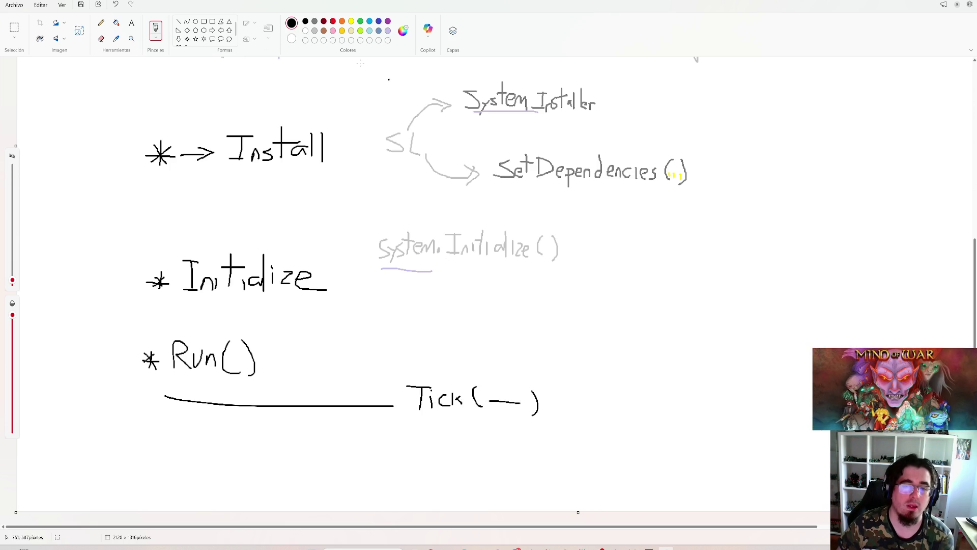
# Step: Add grey 'if' and delta notes beside Tick( — ), then undo them
pyautogui.click(314, 31)
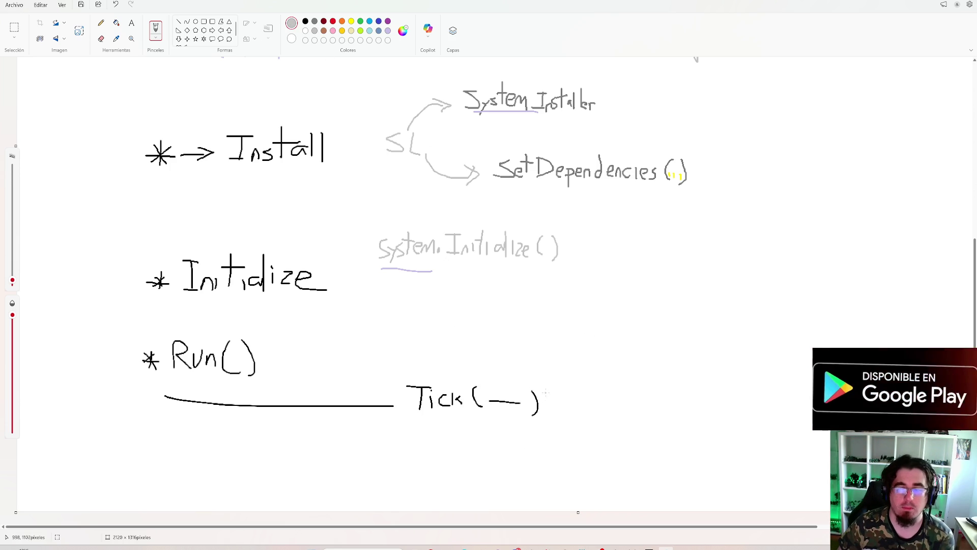
pyautogui.moveTo(503, 377)
pyautogui.mouseDown()
pyautogui.moveTo(510, 372)
pyautogui.moveTo(561, 398)
pyautogui.mouseUp()
pyautogui.moveTo(560, 388); pyautogui.dragTo(552, 398)
pyautogui.moveTo(571, 392); pyautogui.dragTo(573, 379)
pyautogui.moveTo(578, 393); pyautogui.dragTo(595, 398)
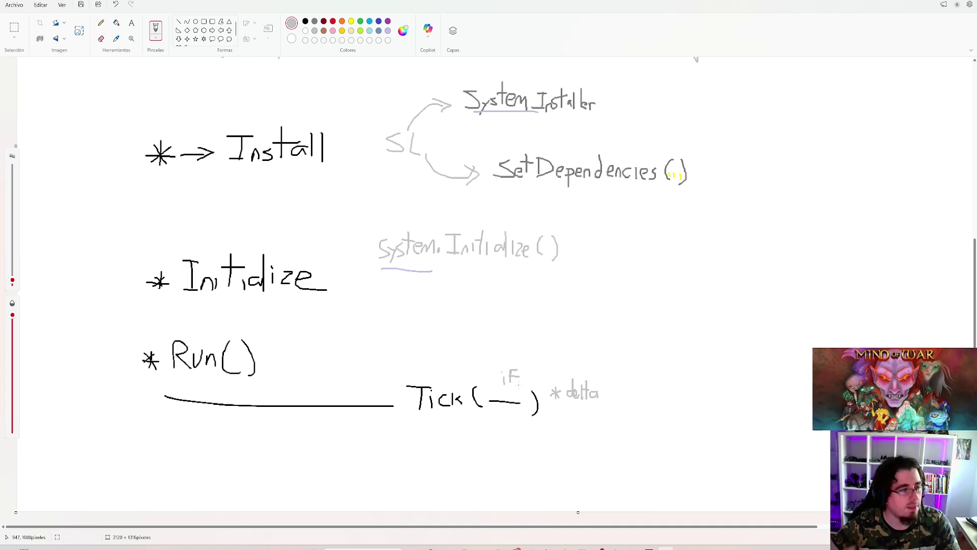
pyautogui.hotkey('ctrl', 'z')
pyautogui.hotkey('ctrl', 'z')
pyautogui.hotkey('ctrl', 'z')
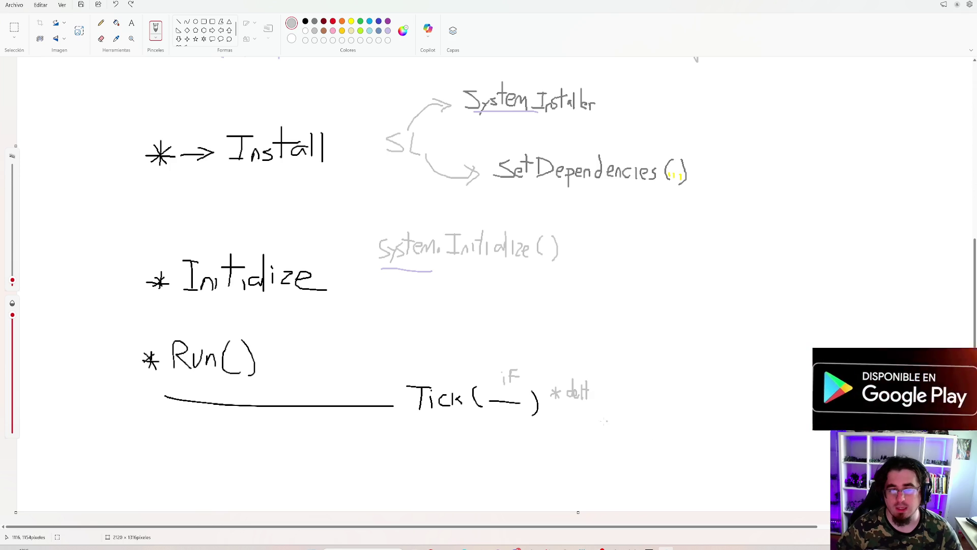
pyautogui.hotkey('ctrl', 'z')
pyautogui.hotkey('ctrl', 'z')
pyautogui.hotkey('ctrl', 'z')
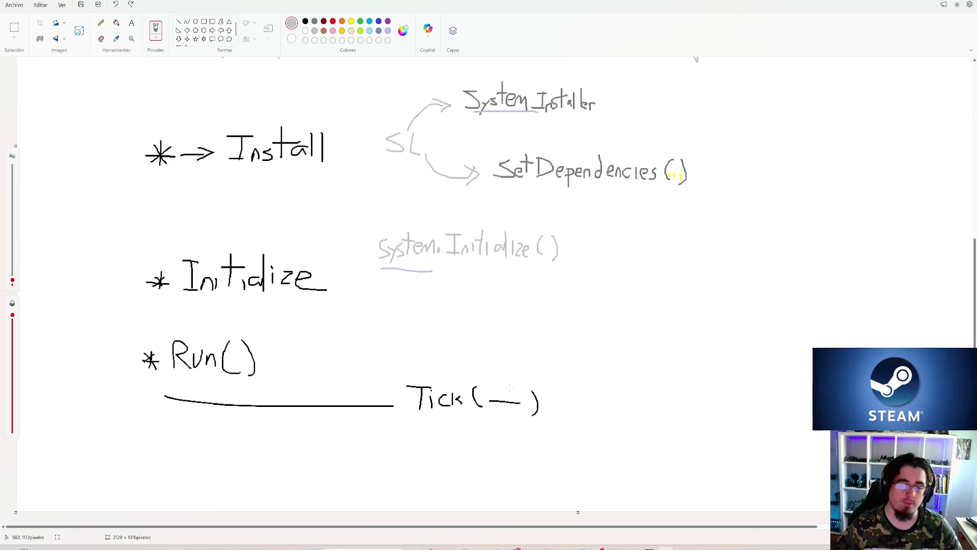
pyautogui.scroll(3, 408, 357)
# Step: Underline 'Tick' in the Run( ) step with a short grey stroke
pyautogui.scroll(-2, 341, 339)
pyautogui.scroll(-1, 341, 340)
pyautogui.scroll(3, 336, 316)
pyautogui.scroll(-3, 332, 294)
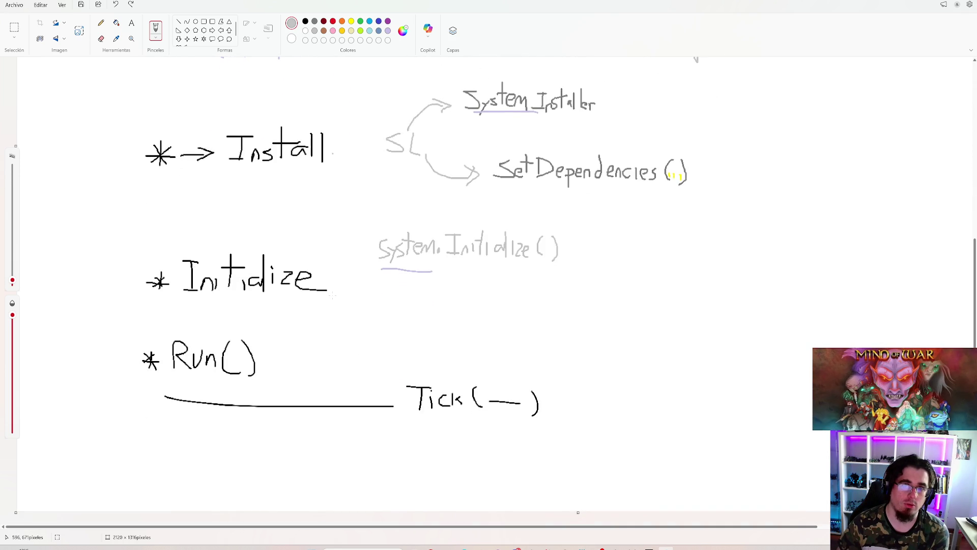
pyautogui.scroll(3, 305, 229)
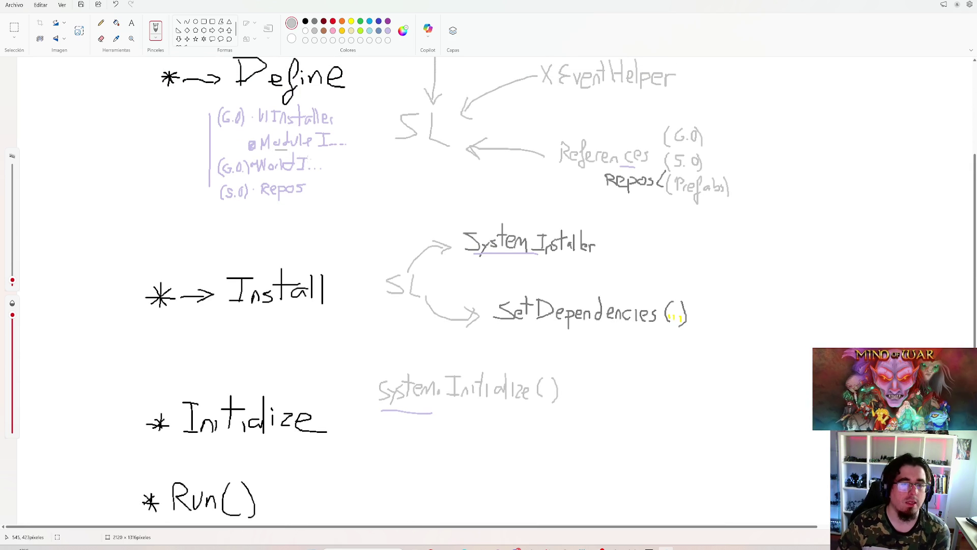
pyautogui.scroll(-3, 365, 342)
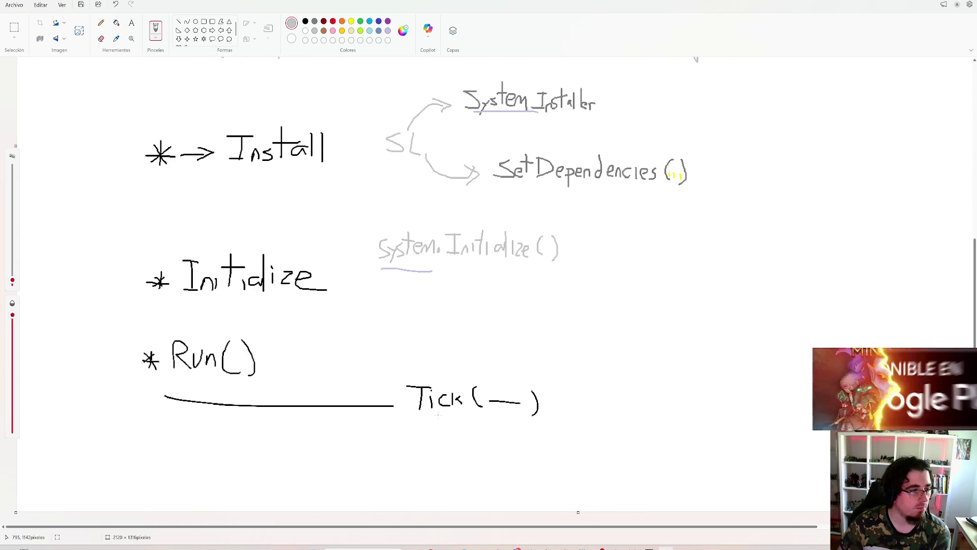
pyautogui.moveTo(414, 414); pyautogui.dragTo(446, 414)
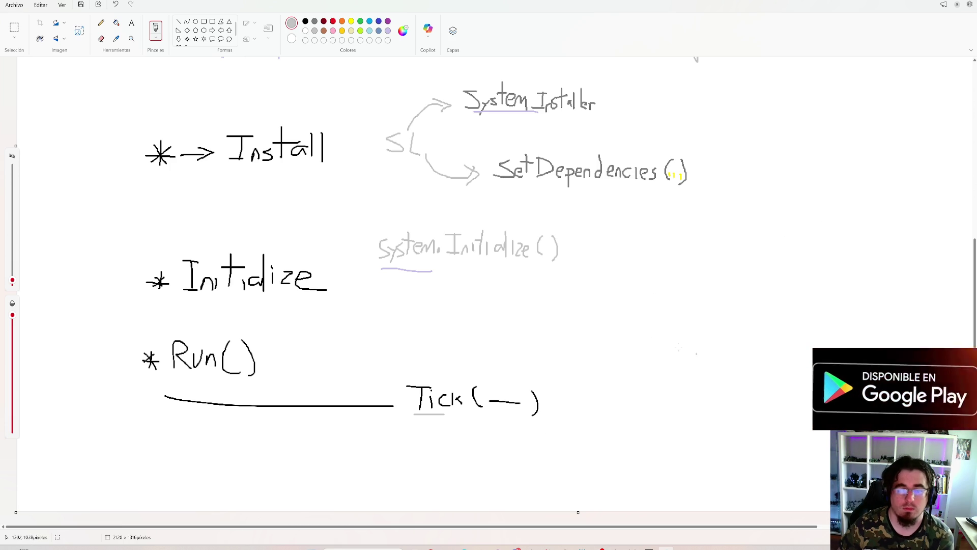
pyautogui.moveTo(802, 175)
pyautogui.mouseDown()
pyautogui.moveTo(722, 311)
pyautogui.moveTo(775, 286)
pyautogui.mouseUp()
pyautogui.hotkey('ctrl', 'z')
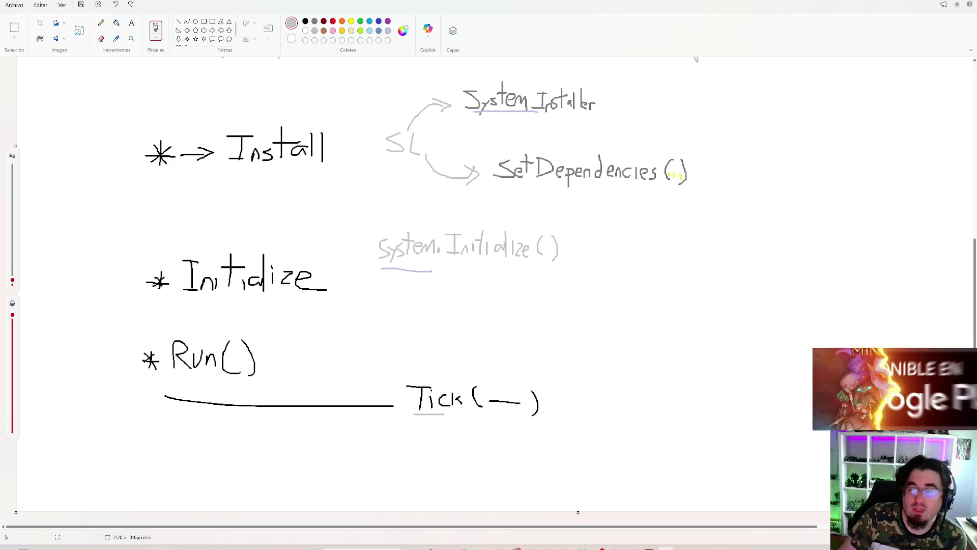
pyautogui.scroll(5, 489, 285)
# Step: Draw a tall black curly brace left of Define through Initialize
pyautogui.click(305, 22)
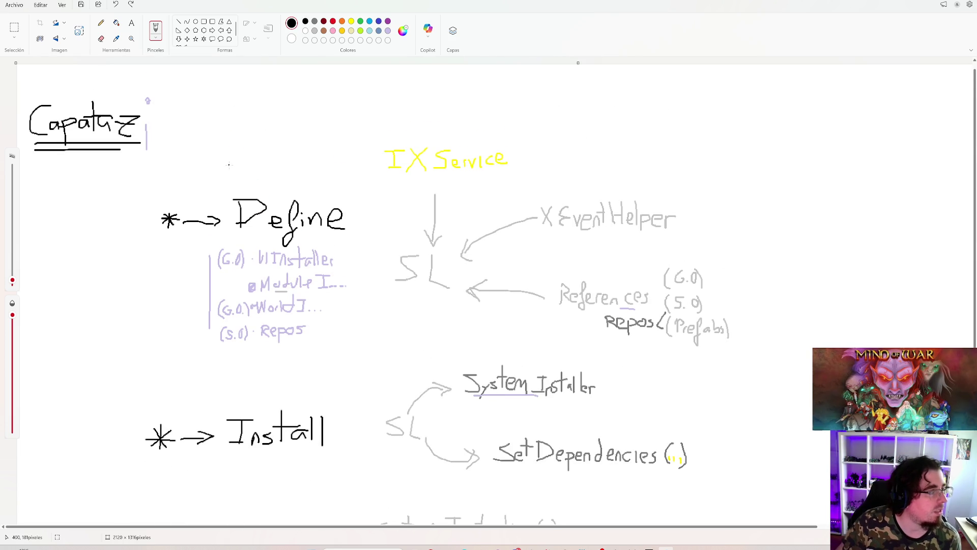
pyautogui.scroll(-2, 197, 133)
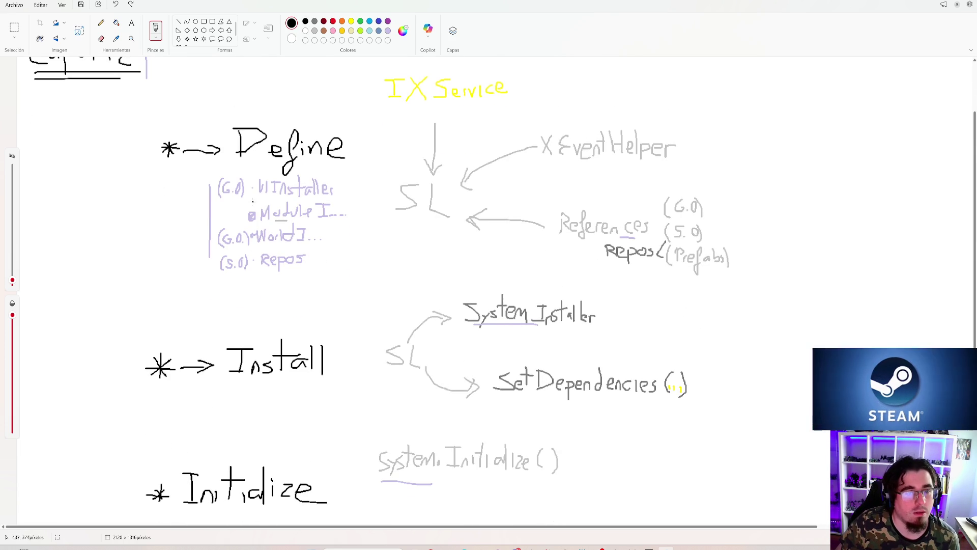
pyautogui.scroll(-2, 251, 216)
pyautogui.scroll(4, 204, 178)
pyautogui.scroll(-2, 165, 131)
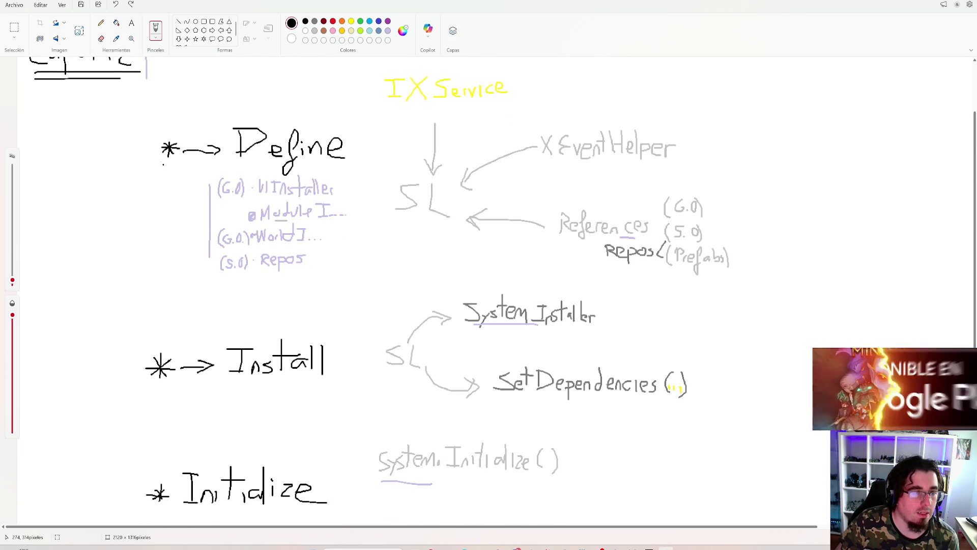
pyautogui.moveTo(164, 131)
pyautogui.mouseDown()
pyautogui.moveTo(131, 216)
pyautogui.moveTo(113, 331)
pyautogui.moveTo(107, 461)
pyautogui.moveTo(148, 508)
pyautogui.mouseUp()
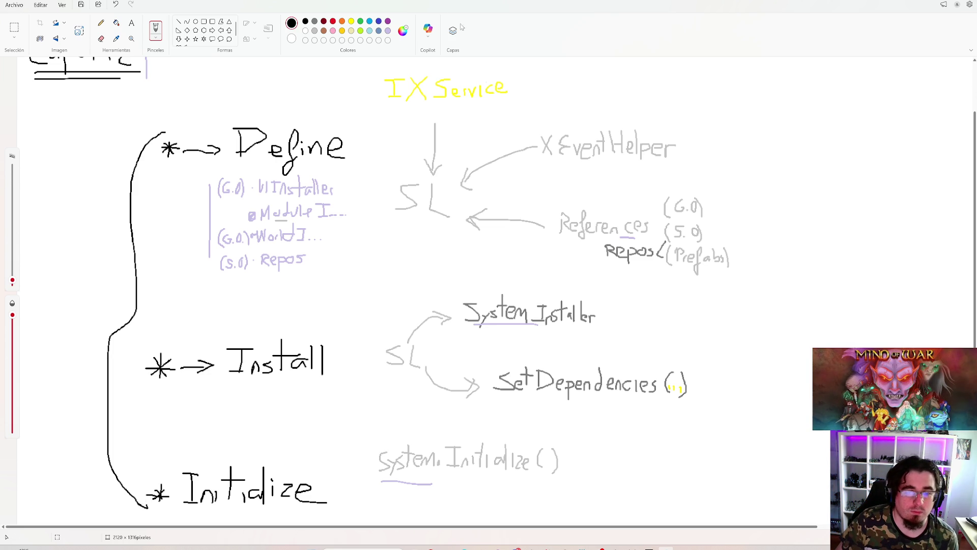
# Step: Try red underlines under both SL labels, then undo them
pyautogui.click(333, 21)
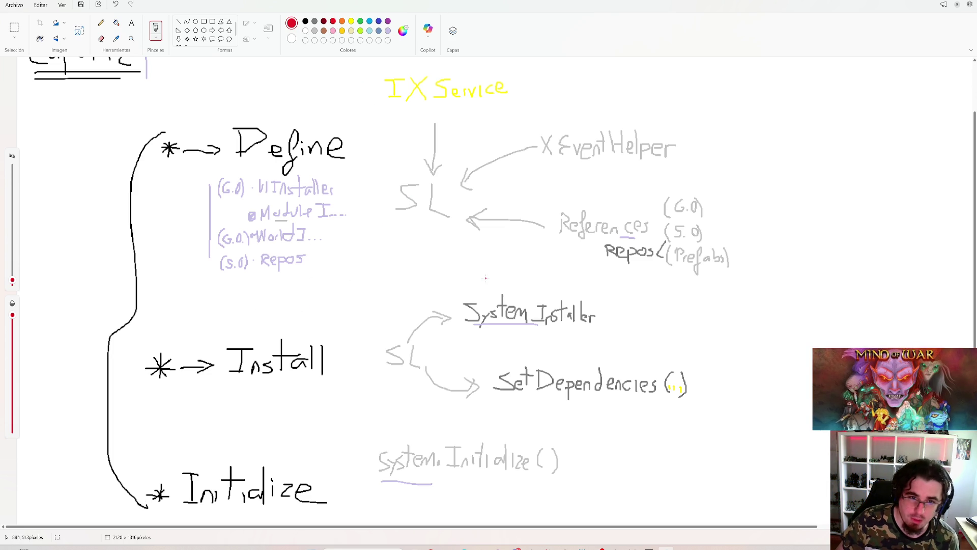
pyautogui.moveTo(384, 226); pyautogui.dragTo(455, 233)
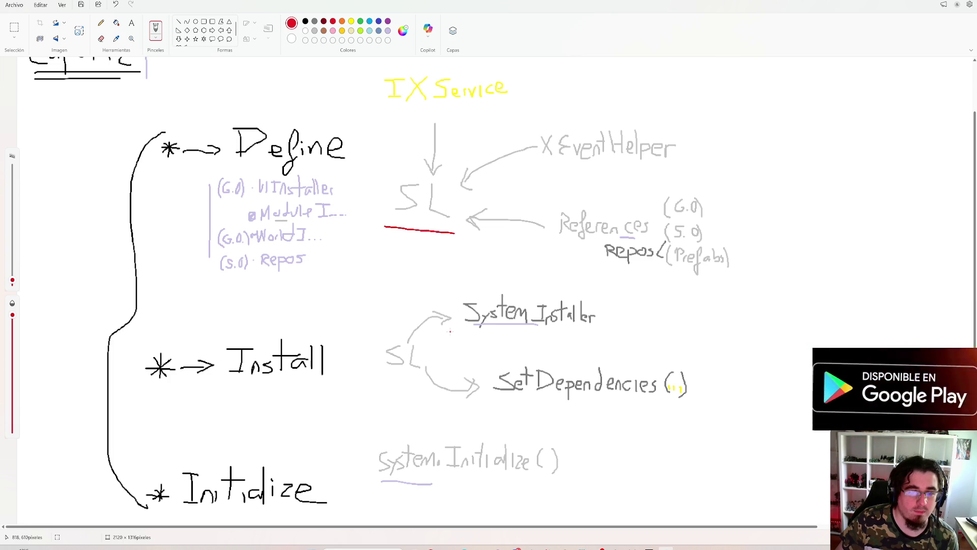
pyautogui.moveTo(375, 383); pyautogui.dragTo(425, 390)
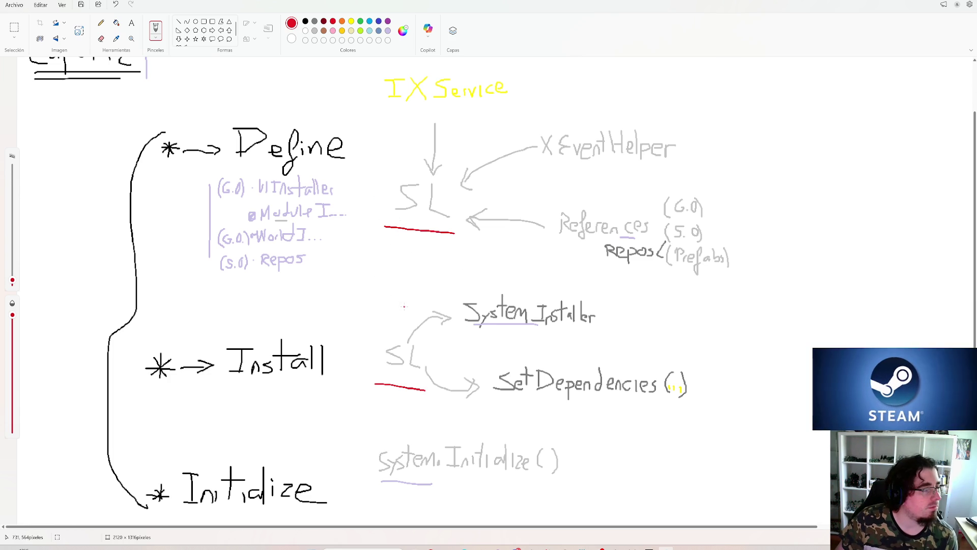
pyautogui.hotkey('ctrl', 'z')
pyautogui.hotkey('ctrl', 'z')
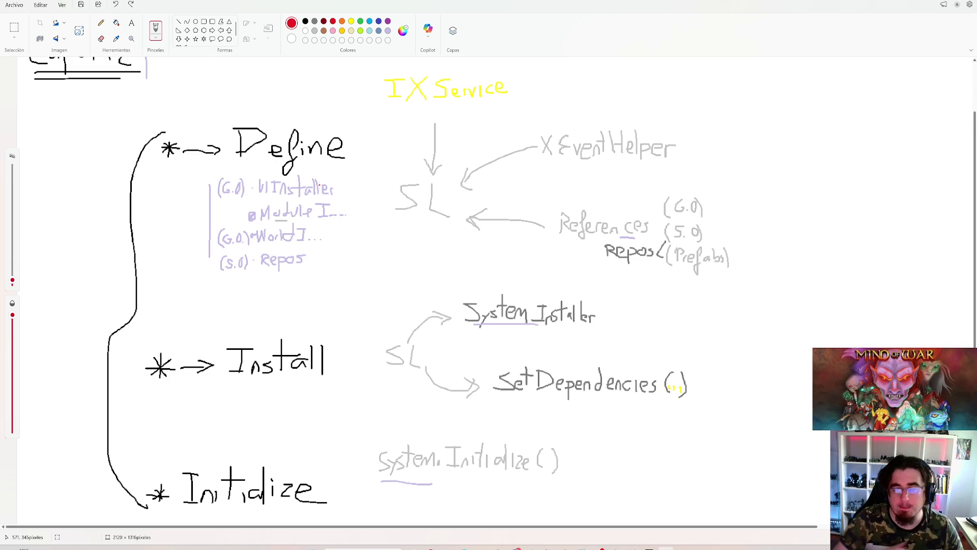
pyautogui.click(482, 548)
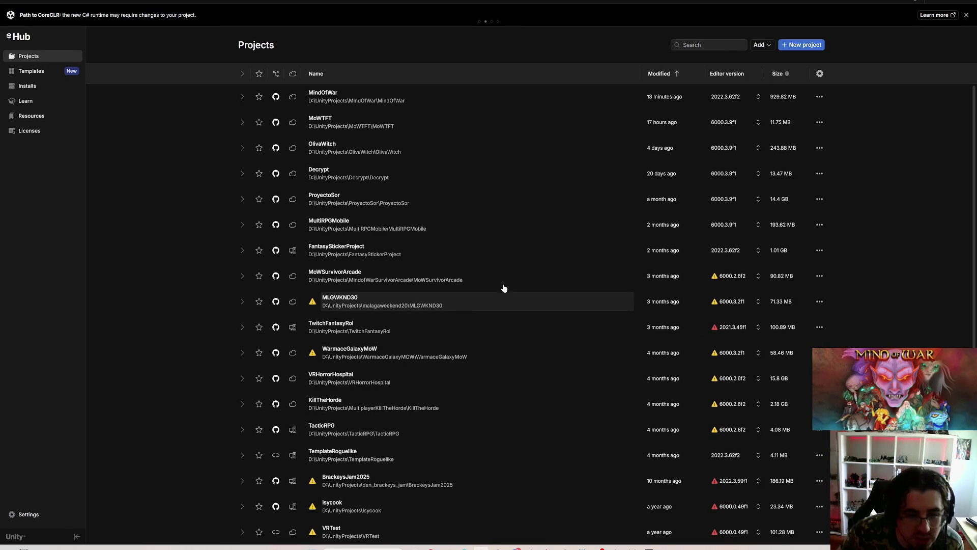
# Step: Open the MultiRPGMobile project from Unity Hub's Projects list
pyautogui.scroll(-1, 497, 277)
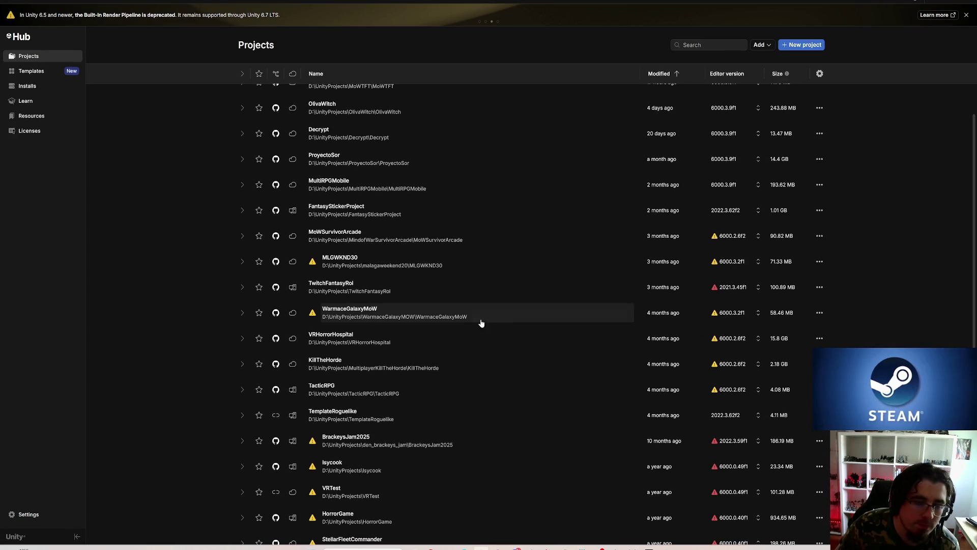
pyautogui.scroll(1, 474, 354)
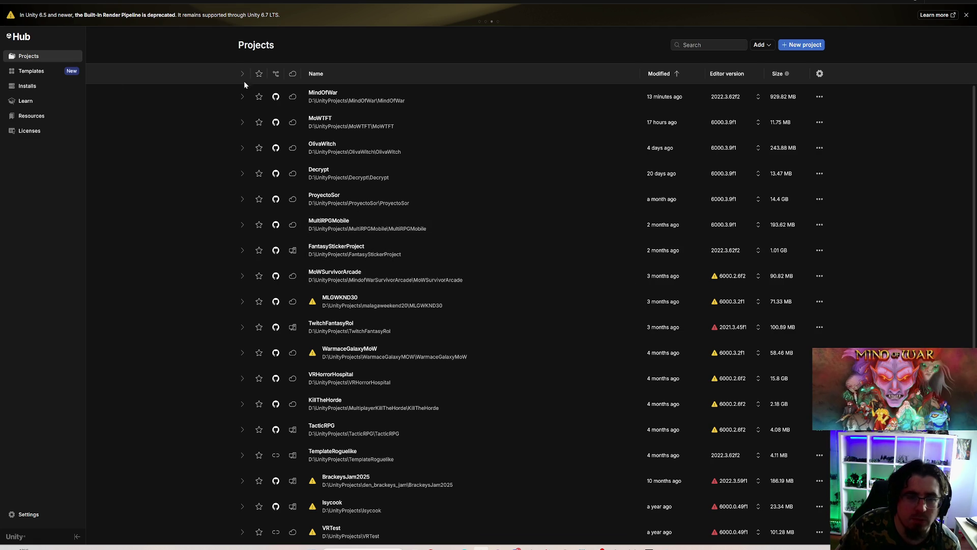
pyautogui.click(370, 227)
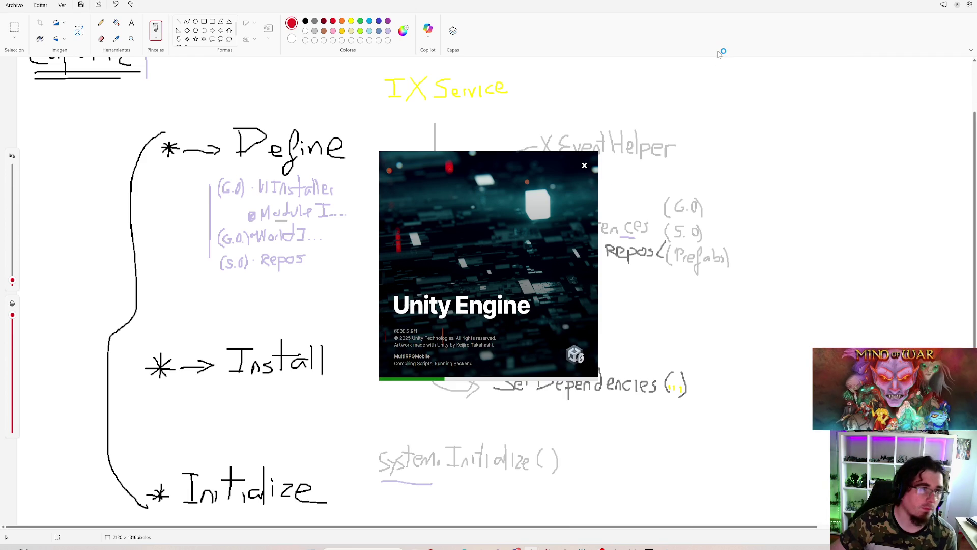
# Step: Write 'Scene' in black beneath the Capataz title
pyautogui.scroll(3, 509, 102)
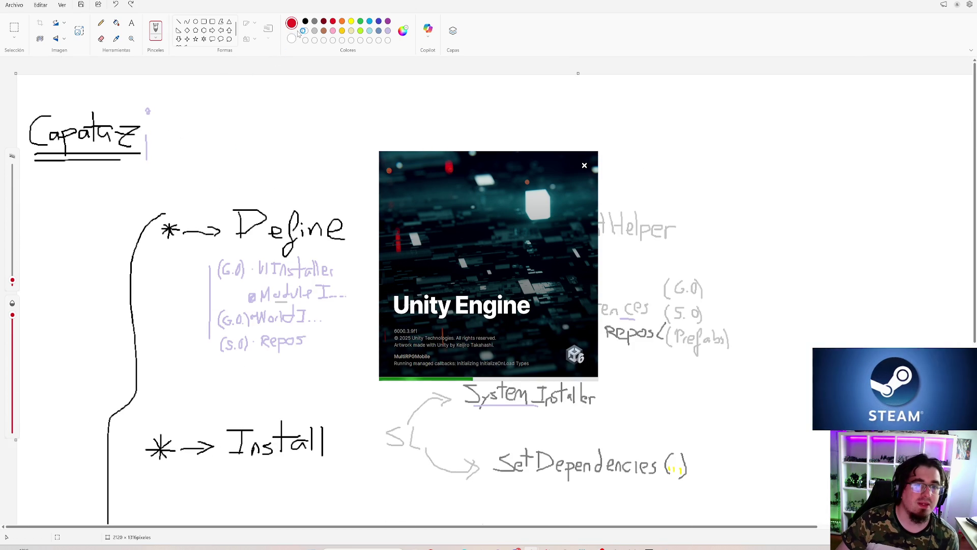
pyautogui.click(306, 21)
pyautogui.moveTo(46, 193)
pyautogui.mouseDown()
pyautogui.moveTo(49, 183)
pyautogui.moveTo(65, 184)
pyautogui.moveTo(104, 198)
pyautogui.mouseUp()
# Step: Zoom out until the whole lifecycle diagram, Capataz through Run( ), fits on screen
pyautogui.scroll(-4, 405, 294)
pyautogui.scroll(4, 405, 294)
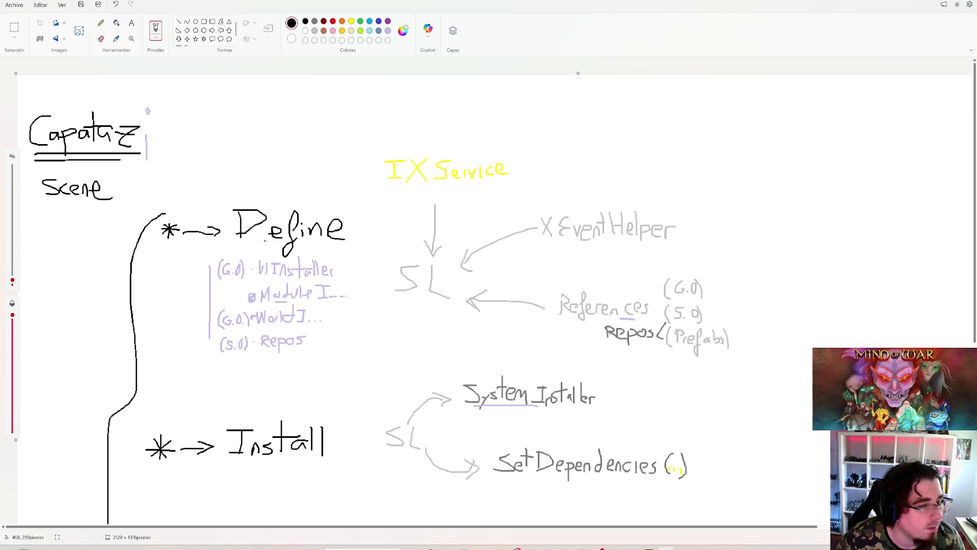
pyautogui.scroll(-3, 264, 242)
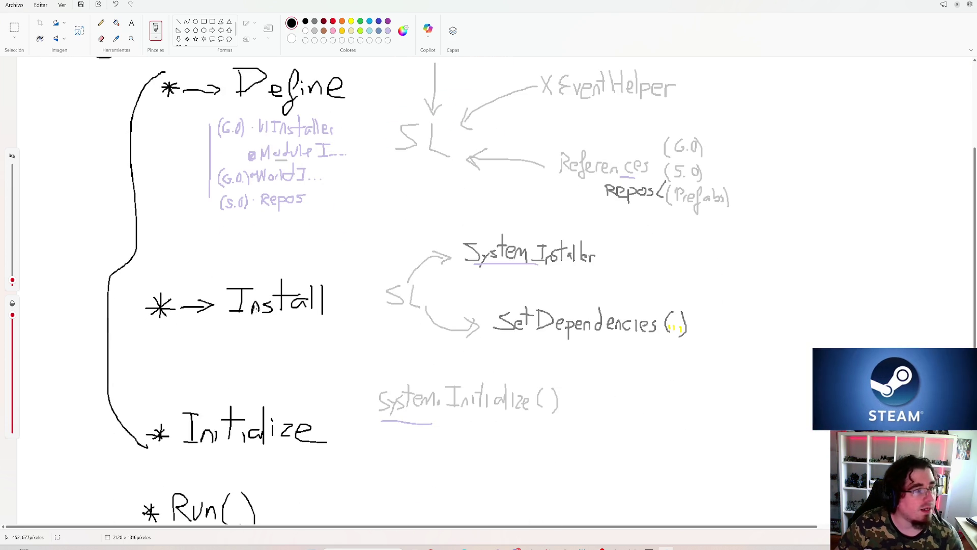
pyautogui.scroll(3, 269, 334)
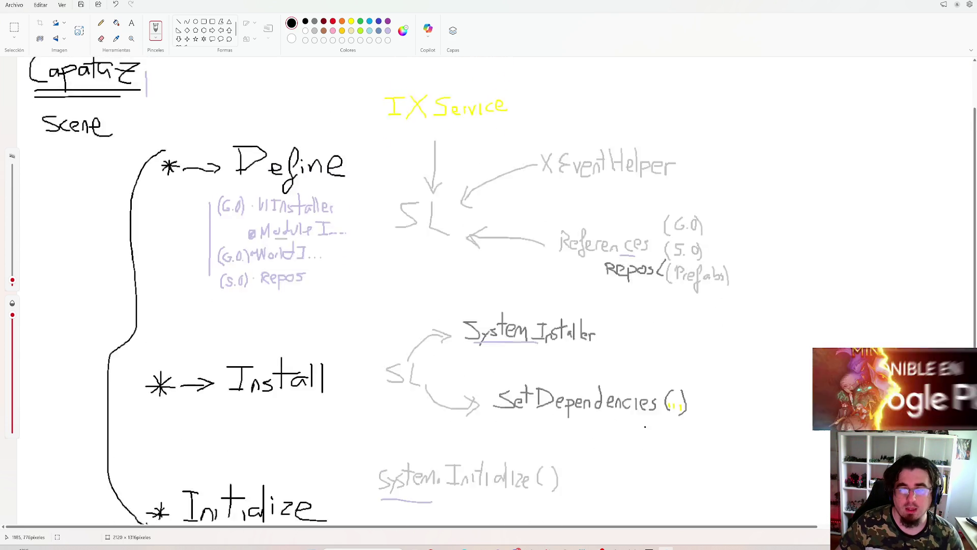
pyautogui.scroll(-4, 606, 514)
pyautogui.hscroll(4, 607, 514)
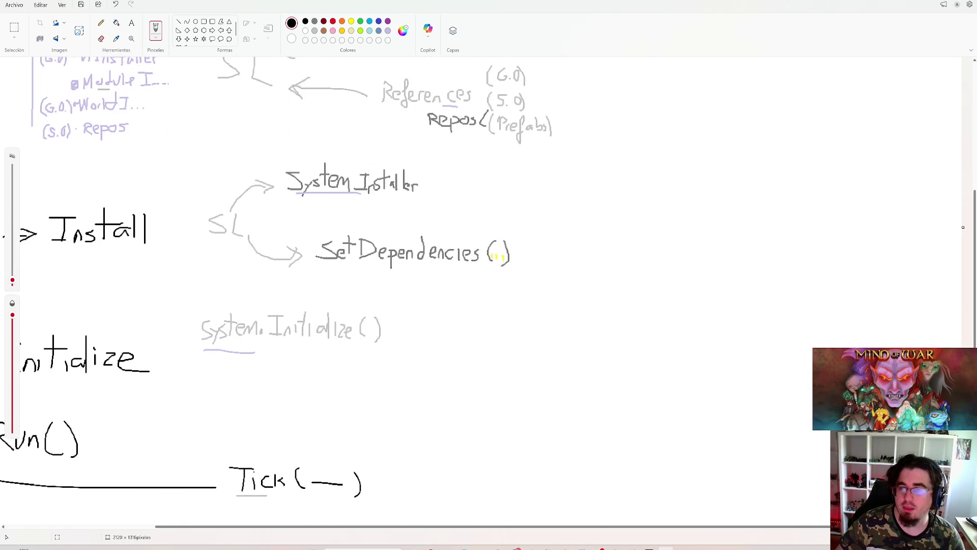
pyautogui.scroll(4, 605, 404)
pyautogui.scroll(-5, 605, 404)
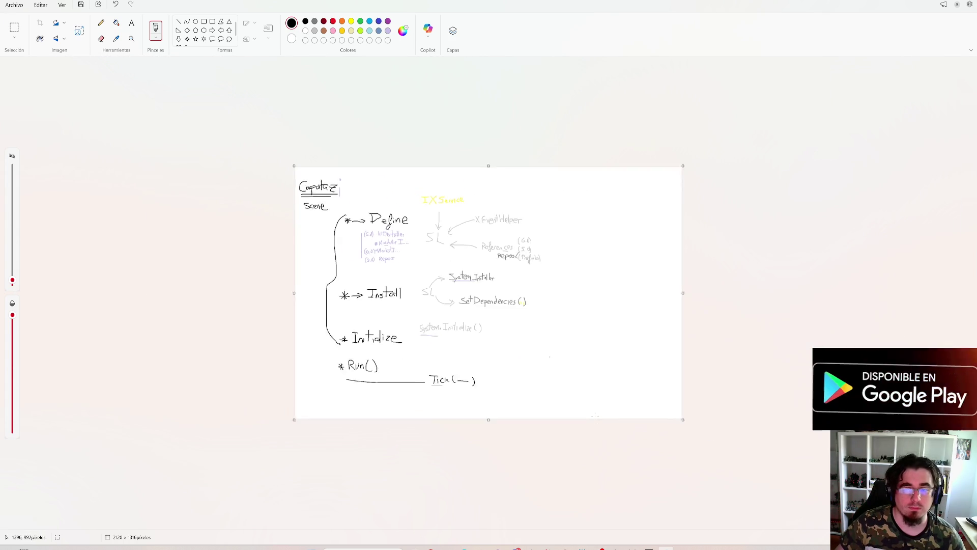
# Step: Widen the canvas to 3566 px to make room on the right
pyautogui.moveTo(673, 295); pyautogui.dragTo(920, 294)
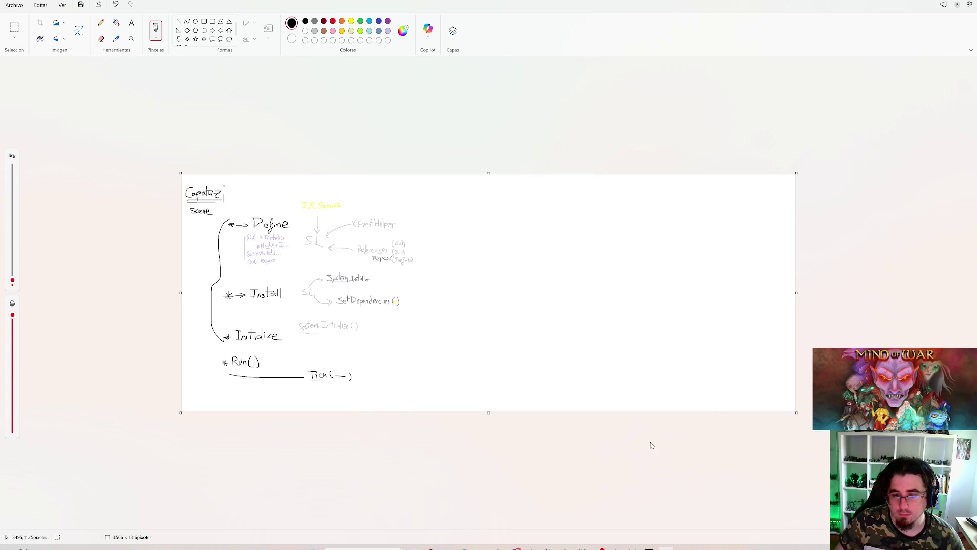
pyautogui.scroll(6, 693, 400)
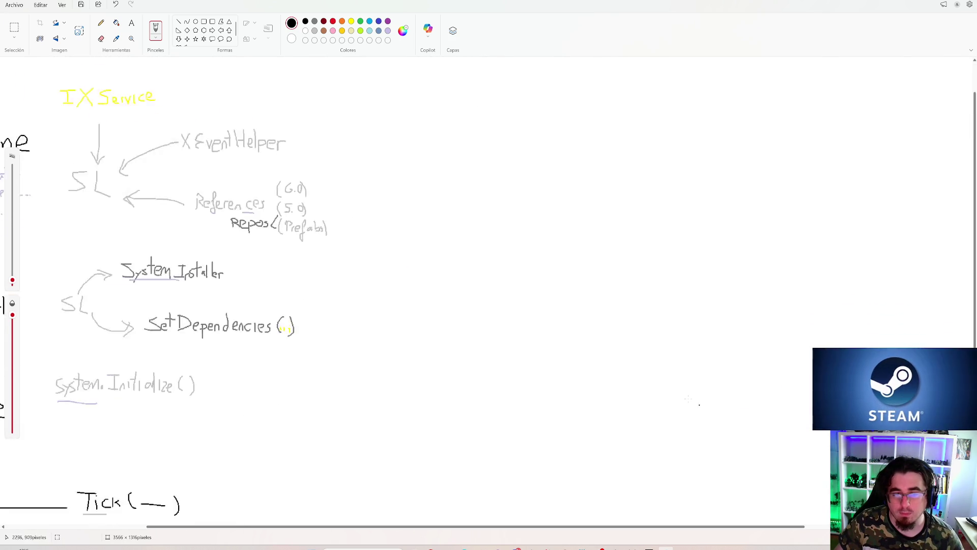
pyautogui.moveTo(502, 527); pyautogui.dragTo(600, 446)
pyautogui.scroll(2, 540, 368)
pyautogui.hscroll(-3, 575, 393)
pyautogui.scroll(-1, 576, 394)
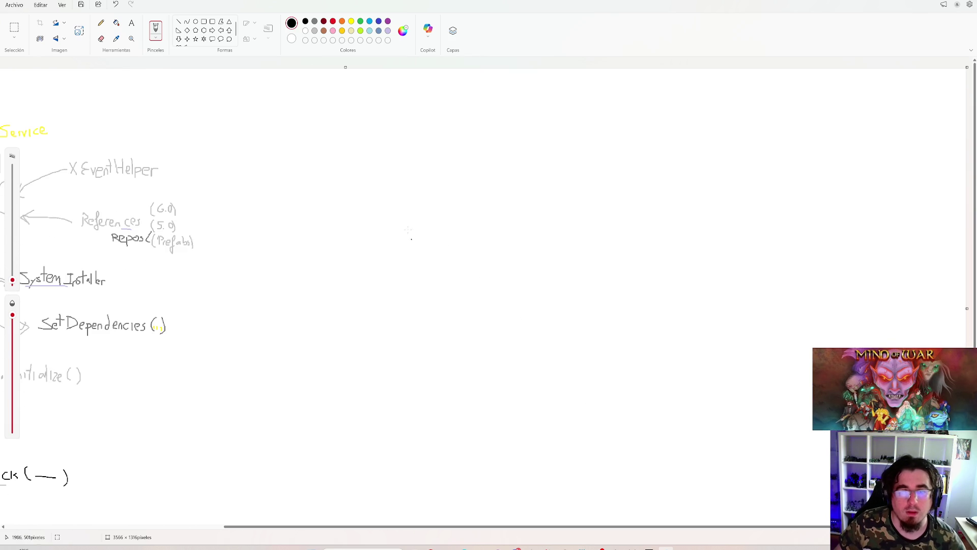
# Step: Write 'Scene A' in black with a grey repository label and arrow to SL
pyautogui.moveTo(327, 149); pyautogui.dragTo(399, 144)
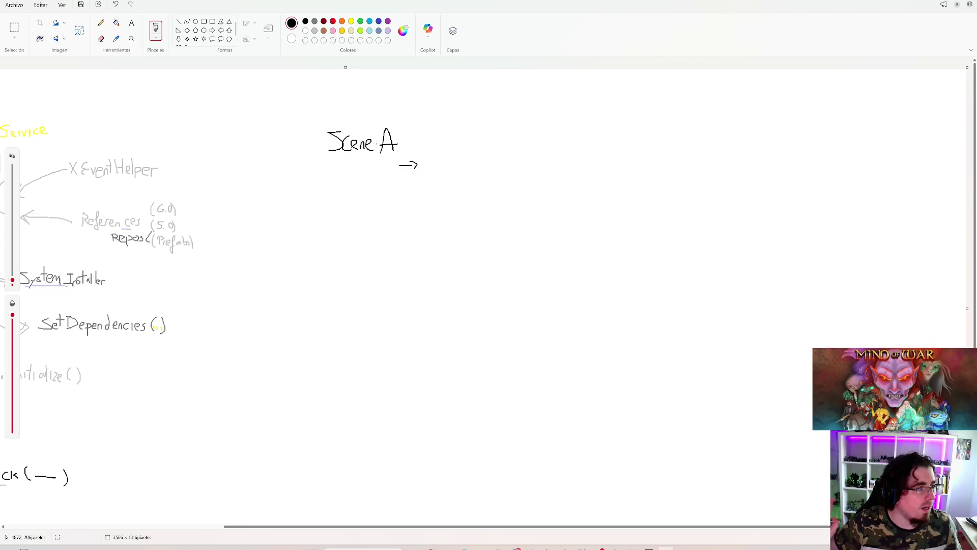
pyautogui.click(315, 31)
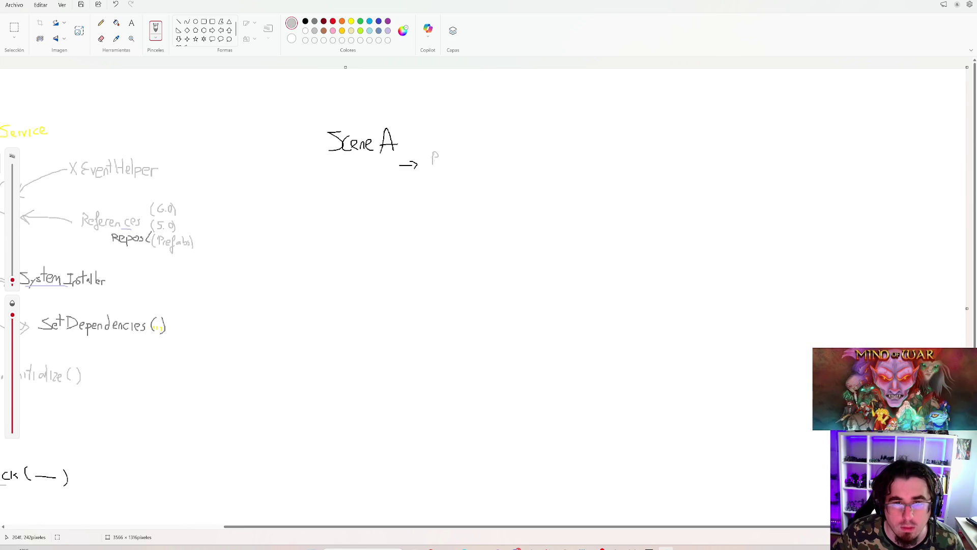
pyautogui.moveTo(450, 159); pyautogui.dragTo(471, 158)
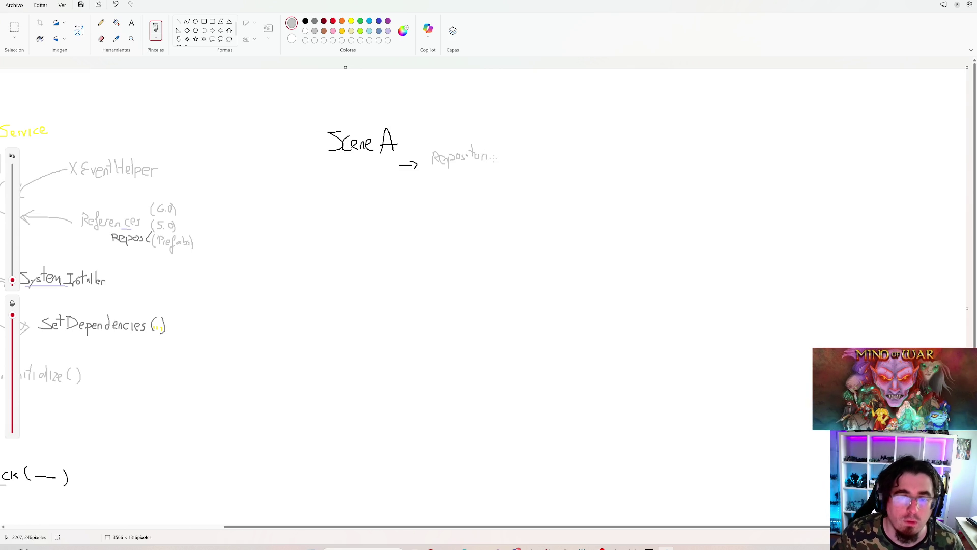
pyautogui.moveTo(513, 157); pyautogui.dragTo(593, 166)
# Step: Add a second arrow from Scene A to a grey 'System' with an arrow after it
pyautogui.click(305, 22)
pyautogui.moveTo(401, 184); pyautogui.dragTo(433, 187)
pyautogui.click(315, 32)
pyautogui.moveTo(444, 181); pyautogui.dragTo(452, 188)
pyautogui.moveTo(458, 172)
pyautogui.mouseDown()
pyautogui.moveTo(462, 187)
pyautogui.moveTo(508, 184)
pyautogui.mouseUp()
pyautogui.moveTo(501, 176); pyautogui.dragTo(512, 183)
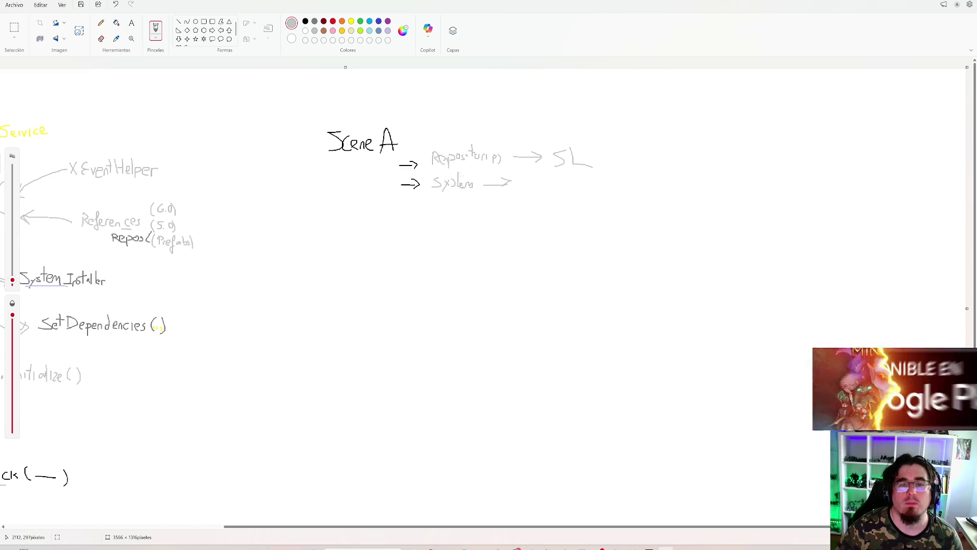
# Step: Draw a black branch line down from Scene A to a second 'Scene' label
pyautogui.click(305, 21)
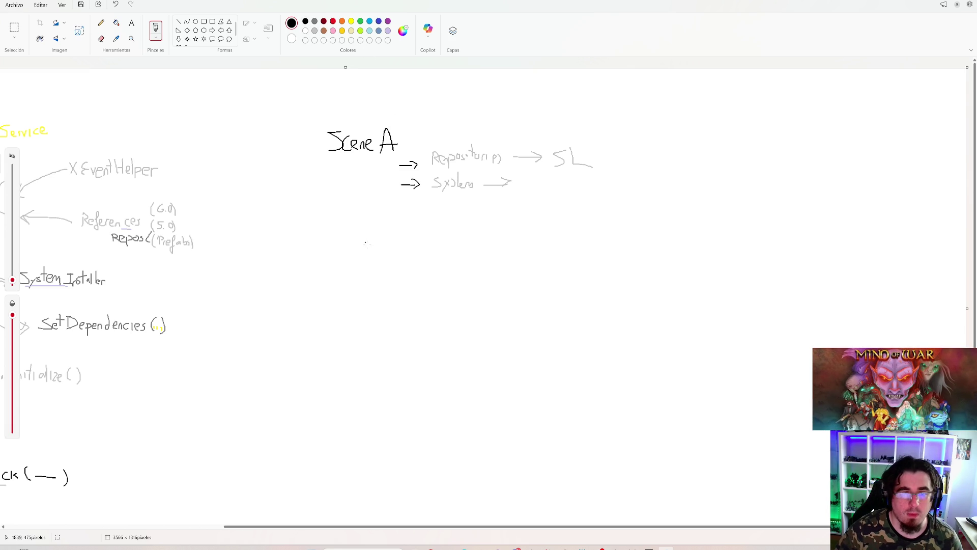
pyautogui.moveTo(349, 181)
pyautogui.mouseDown()
pyautogui.moveTo(350, 237)
pyautogui.moveTo(392, 245)
pyautogui.mouseUp()
pyautogui.moveTo(396, 241); pyautogui.dragTo(403, 245)
pyautogui.moveTo(404, 246)
pyautogui.mouseDown()
pyautogui.moveTo(408, 238)
pyautogui.moveTo(416, 249)
pyautogui.mouseUp()
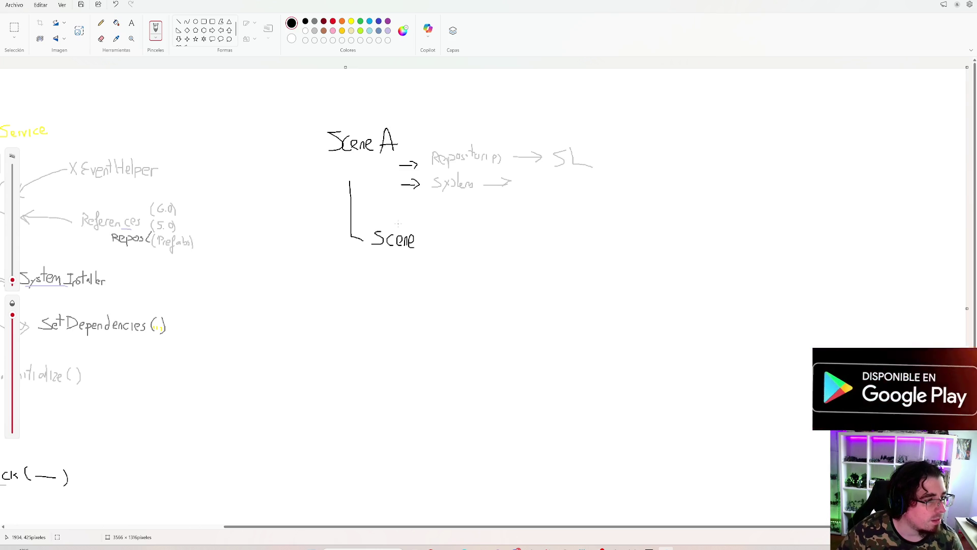
# Step: Finish the label as 'Scene B' and write 'PlayerController' beneath it in lavender
pyautogui.moveTo(419, 226); pyautogui.dragTo(420, 246)
pyautogui.moveTo(420, 227)
pyautogui.mouseDown()
pyautogui.moveTo(434, 230)
pyautogui.moveTo(416, 268)
pyautogui.moveTo(439, 267)
pyautogui.mouseUp()
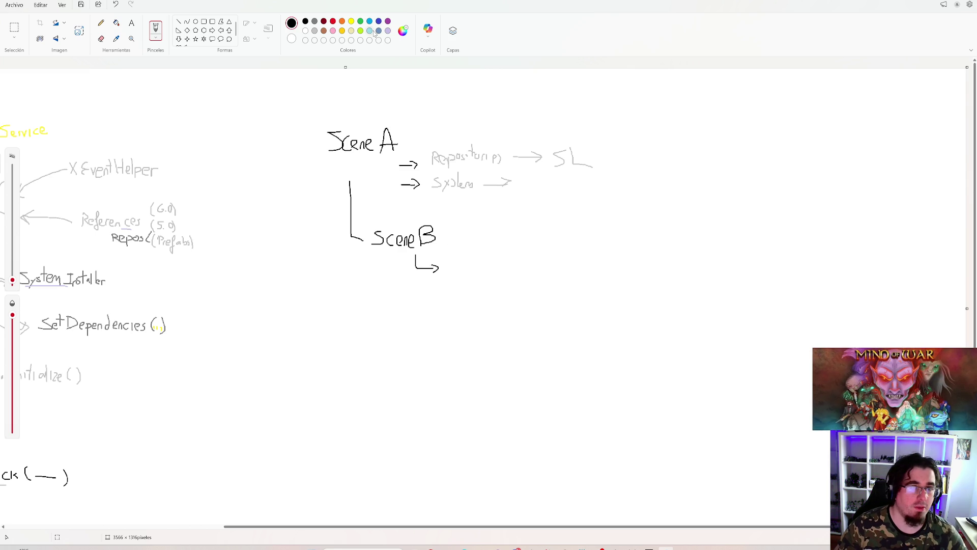
pyautogui.click(388, 30)
pyautogui.moveTo(449, 275); pyautogui.dragTo(502, 271)
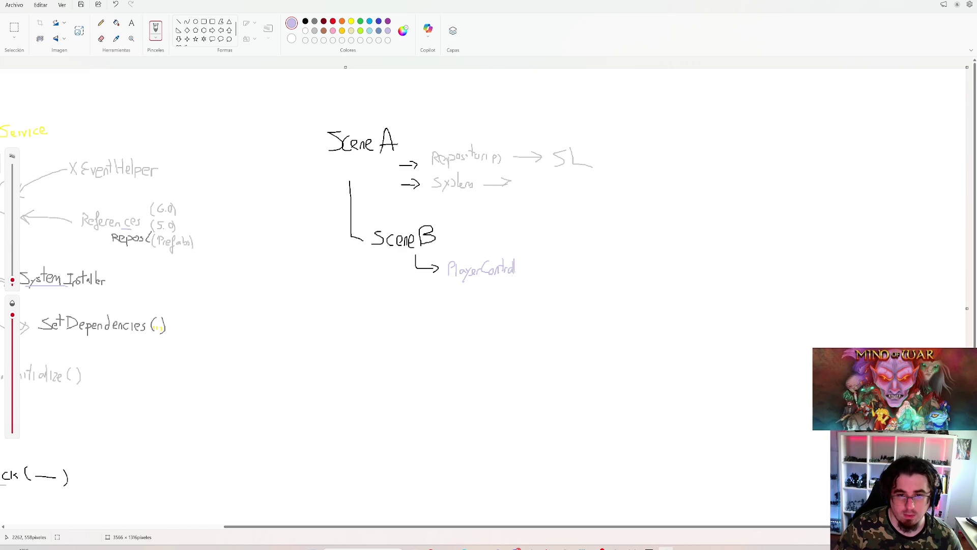
pyautogui.moveTo(525, 270); pyautogui.dragTo(527, 274)
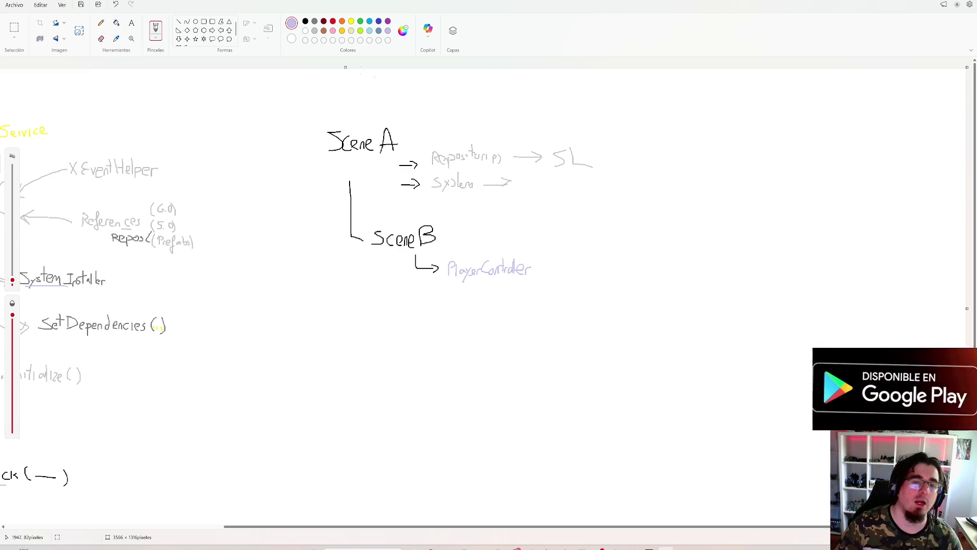
# Step: Draw a light grey arrow from SL down to PlayerController
pyautogui.click(315, 31)
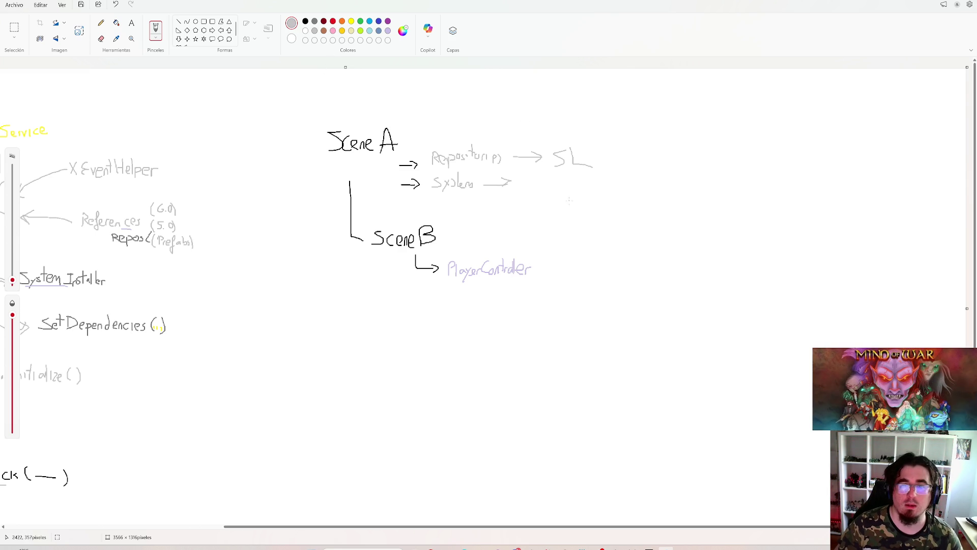
pyautogui.moveTo(571, 177)
pyautogui.mouseDown()
pyautogui.moveTo(579, 265)
pyautogui.moveTo(553, 269)
pyautogui.moveTo(574, 280)
pyautogui.mouseUp()
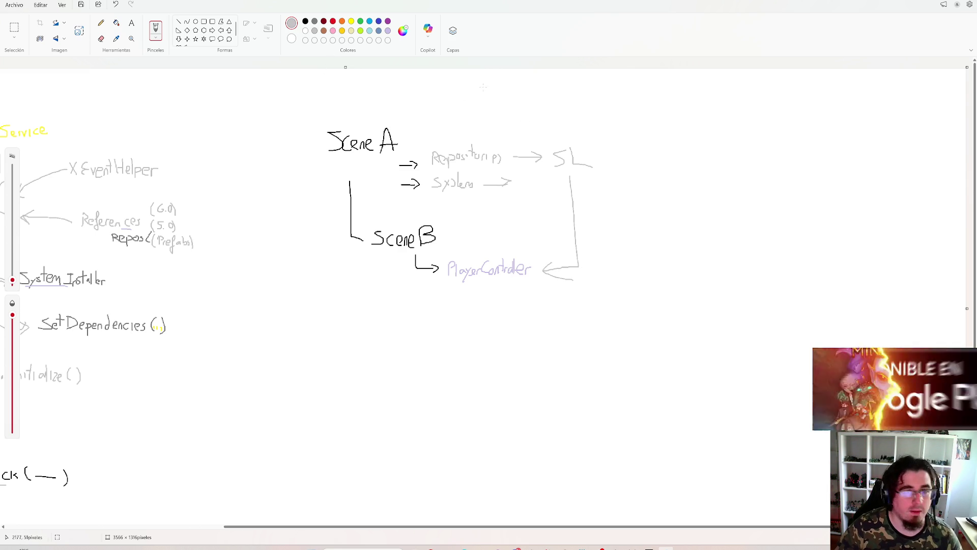
pyautogui.click(379, 31)
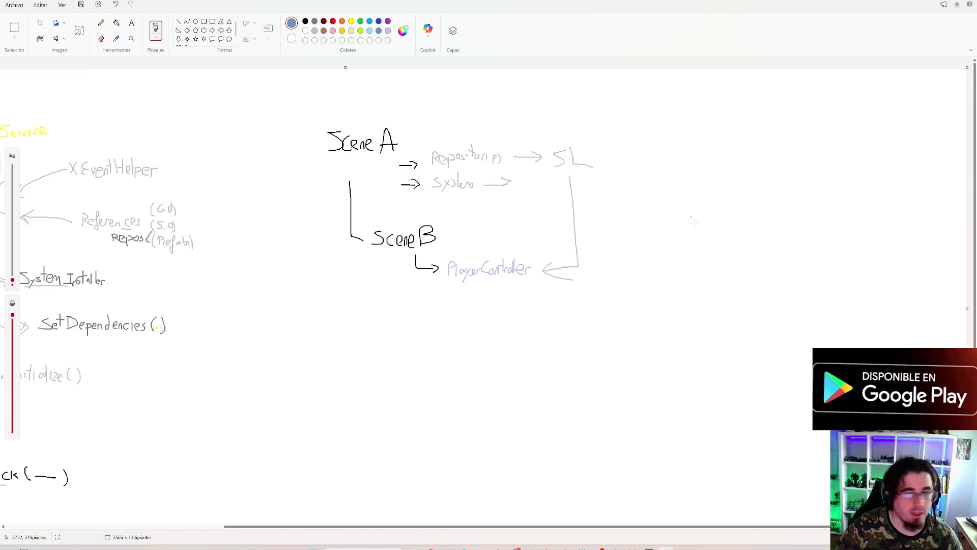
# Step: Write light blue 'setPC' with a pale yellow '(PC GO)' argument and an upward arrow
pyautogui.moveTo(633, 261)
pyautogui.mouseDown()
pyautogui.moveTo(621, 270)
pyautogui.moveTo(655, 259)
pyautogui.moveTo(696, 283)
pyautogui.mouseUp()
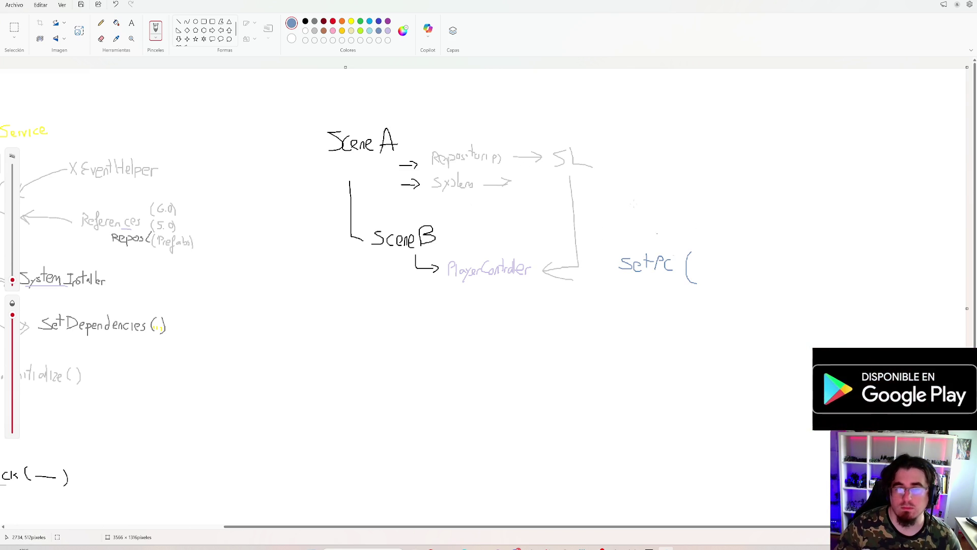
pyautogui.click(343, 31)
pyautogui.click(352, 31)
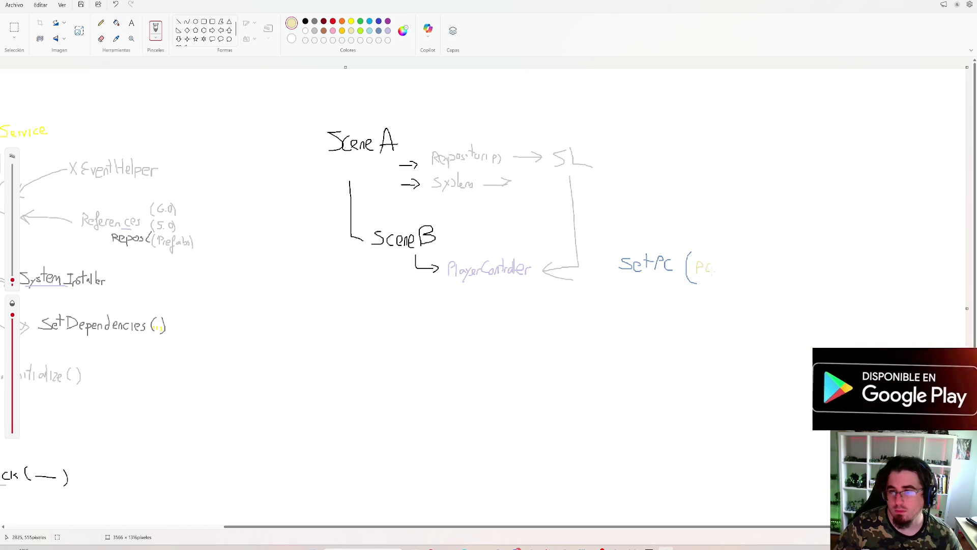
pyautogui.moveTo(725, 261)
pyautogui.mouseDown()
pyautogui.moveTo(727, 270)
pyautogui.moveTo(739, 261)
pyautogui.mouseUp()
pyautogui.click(379, 21)
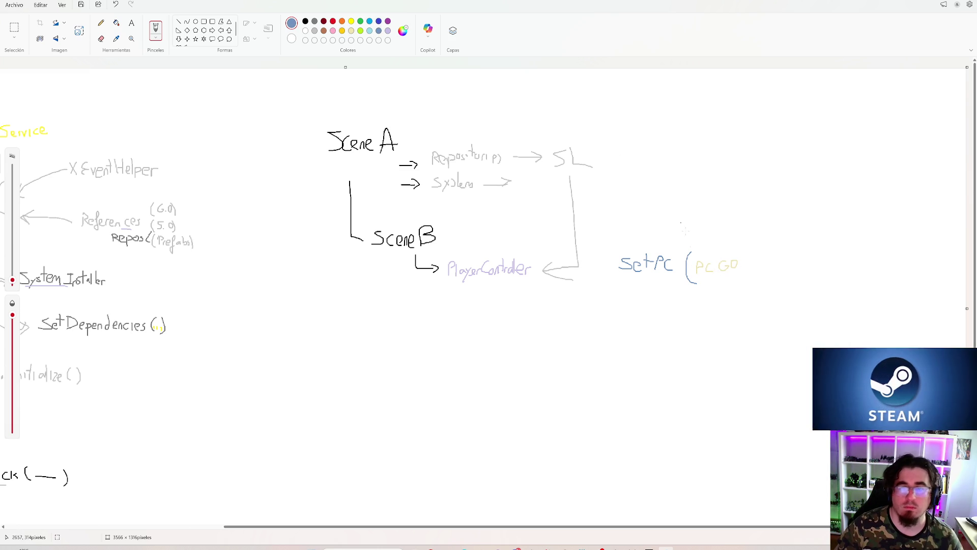
pyautogui.moveTo(740, 256); pyautogui.dragTo(738, 277)
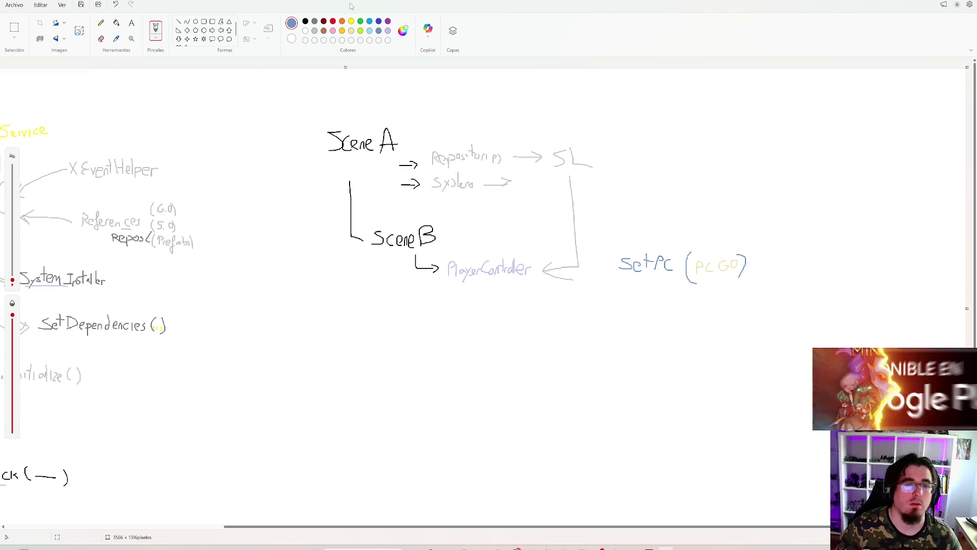
pyautogui.moveTo(618, 264)
pyautogui.mouseDown()
pyautogui.moveTo(611, 228)
pyautogui.moveTo(618, 232)
pyautogui.mouseUp()
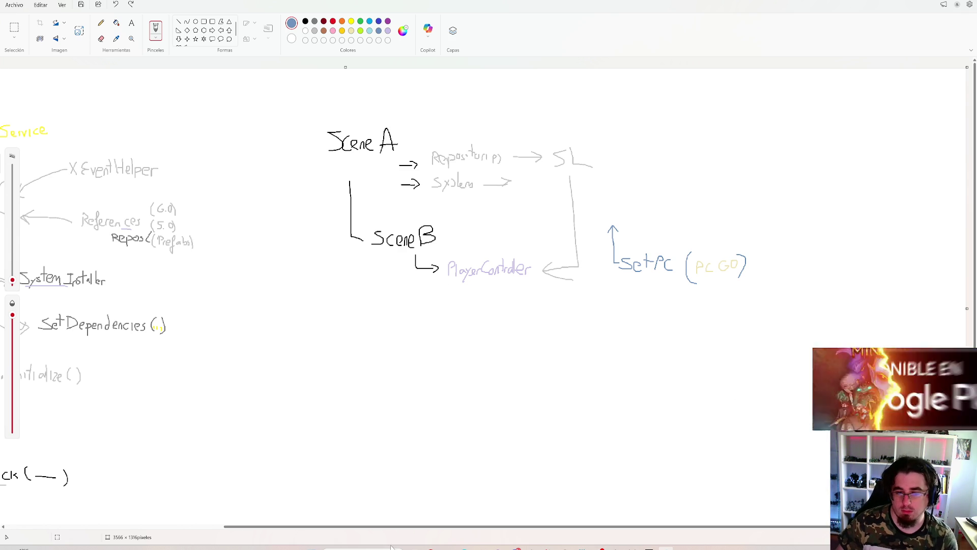
# Step: Finish the blue L-shaped upward arrow on the left side of setPC
pyautogui.moveTo(616, 548)
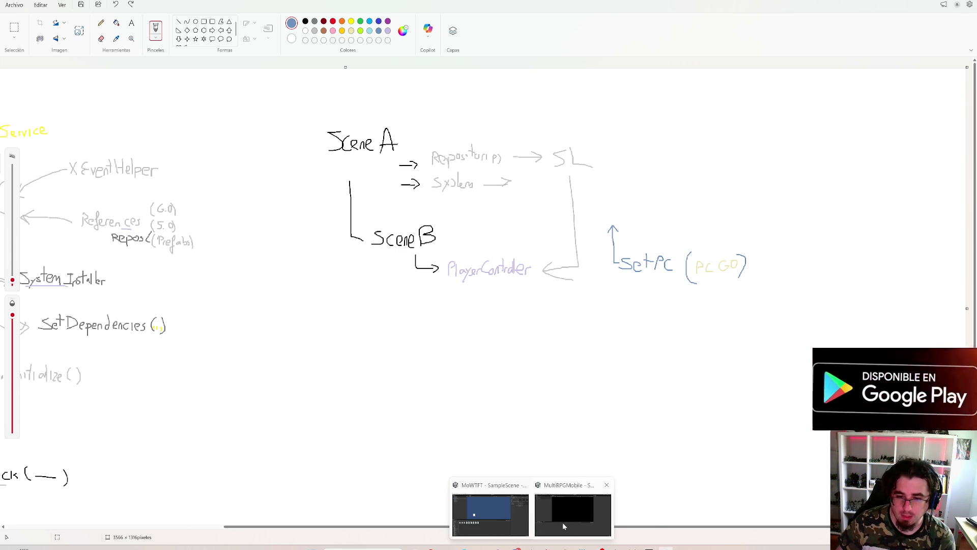
# Step: Load the Loading scene beside Splash and open ContextInstaller_Loading's script in Rider
pyautogui.click(562, 523)
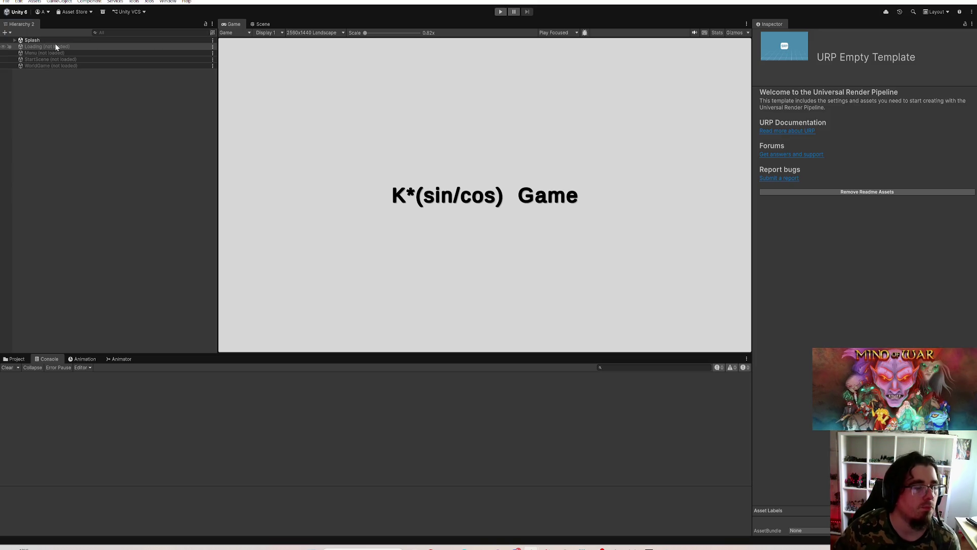
pyautogui.click(58, 42)
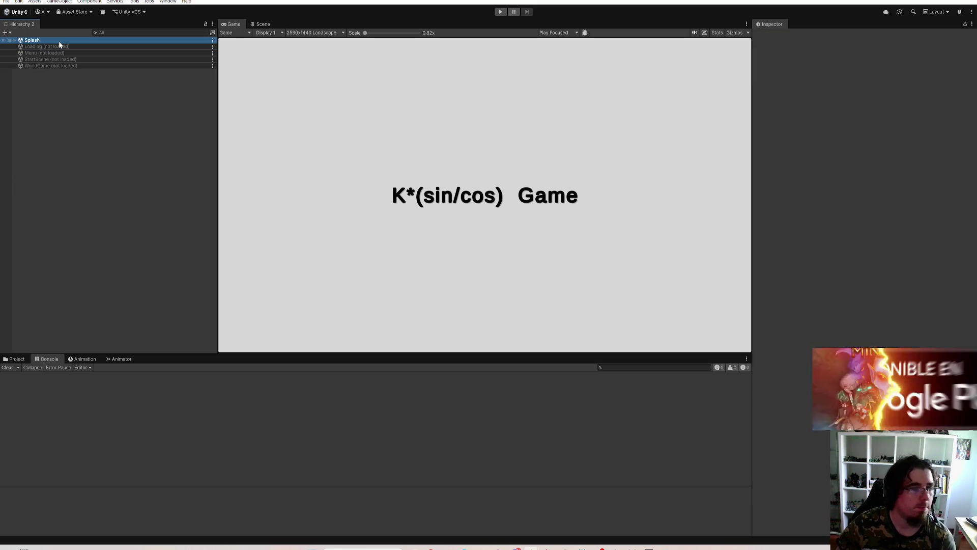
pyautogui.click(54, 47)
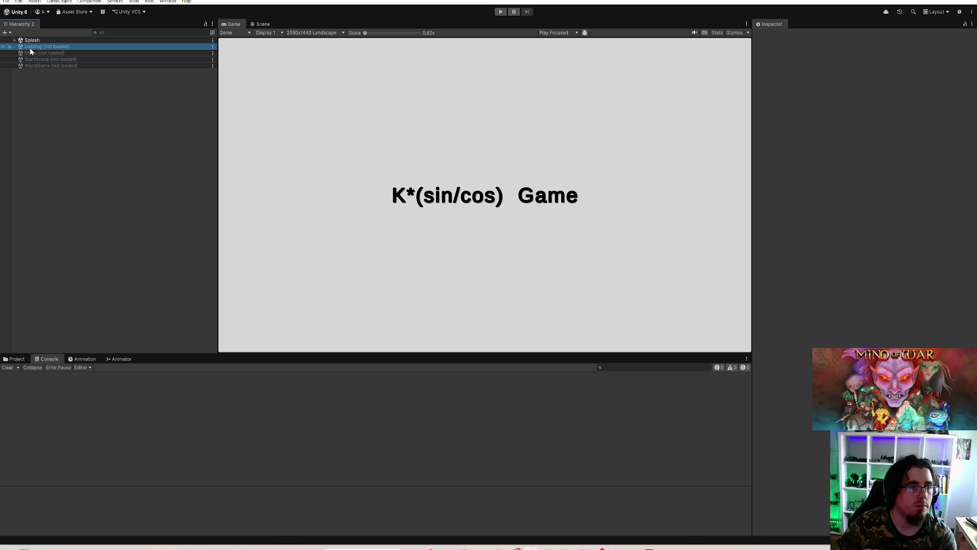
pyautogui.rightClick(37, 47)
pyautogui.click(50, 53)
pyautogui.click(44, 60)
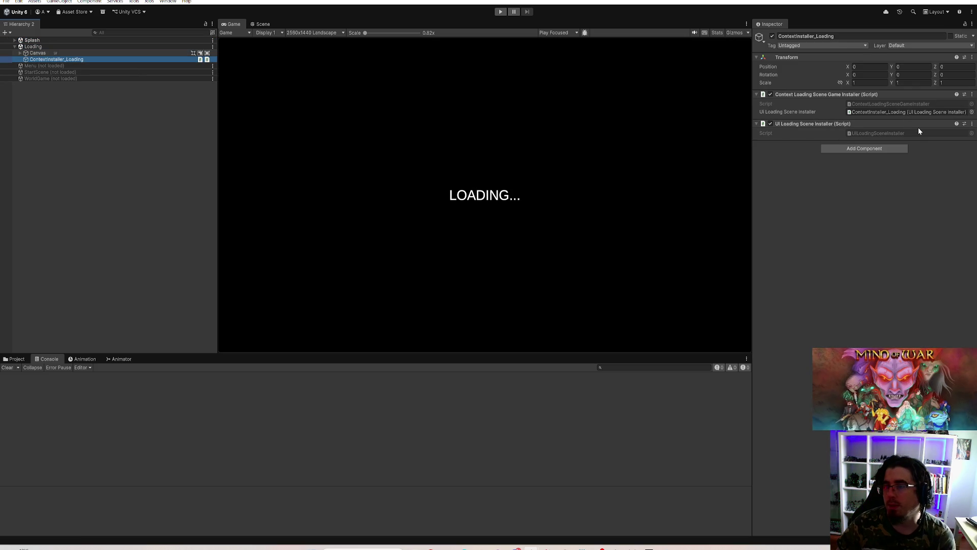
pyautogui.doubleClick(900, 115)
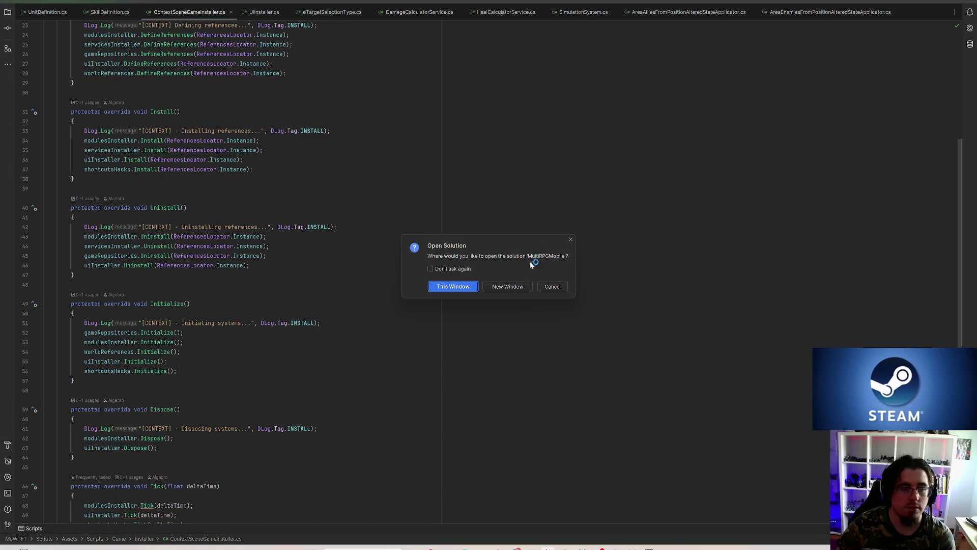
# Step: Load the MultiRPGMobile solution in Rider, replacing the current one
pyautogui.click(513, 288)
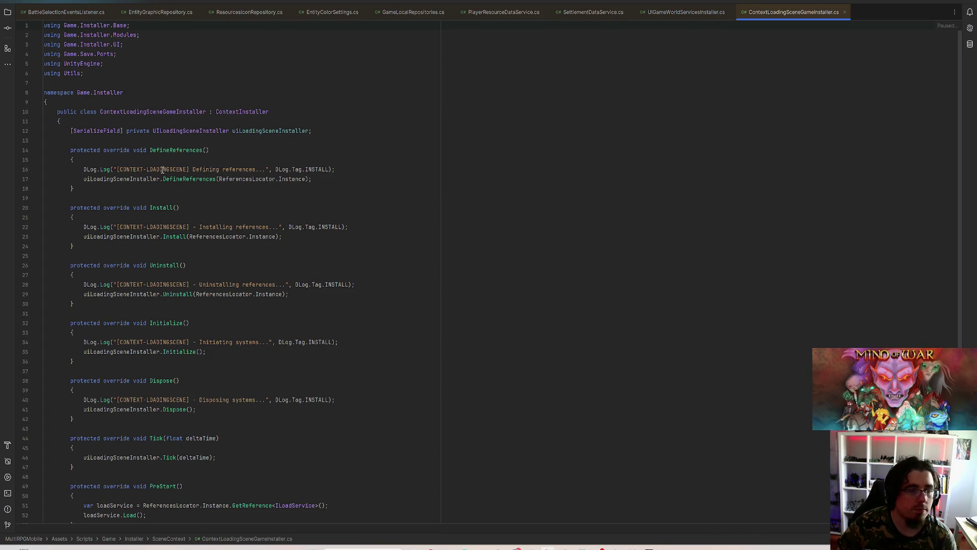
pyautogui.click(386, 141)
pyautogui.scroll(-6, 316, 218)
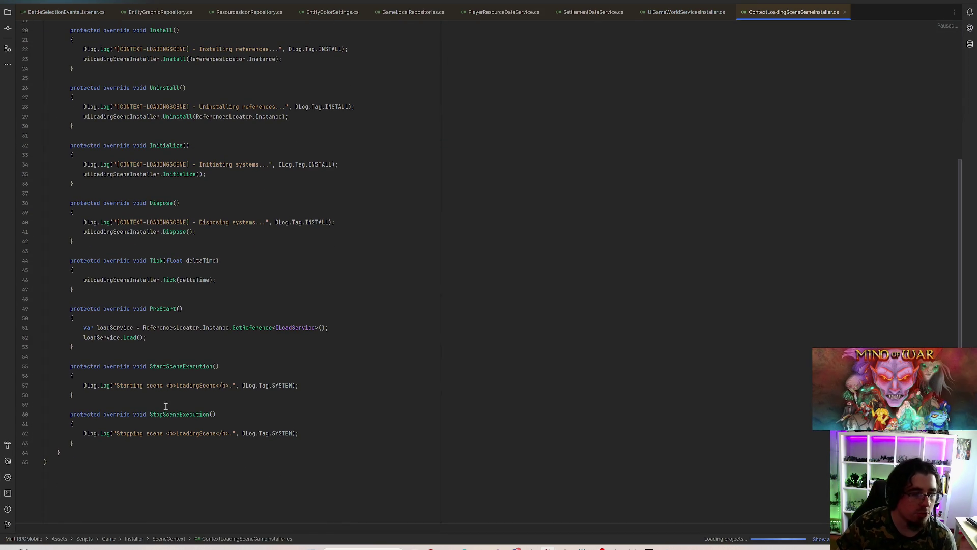
# Step: Pick out ILoadService in PreStart, then the uiLoadingSceneInstaller field and its UILoadingSceneInstaller type
pyautogui.click(288, 328)
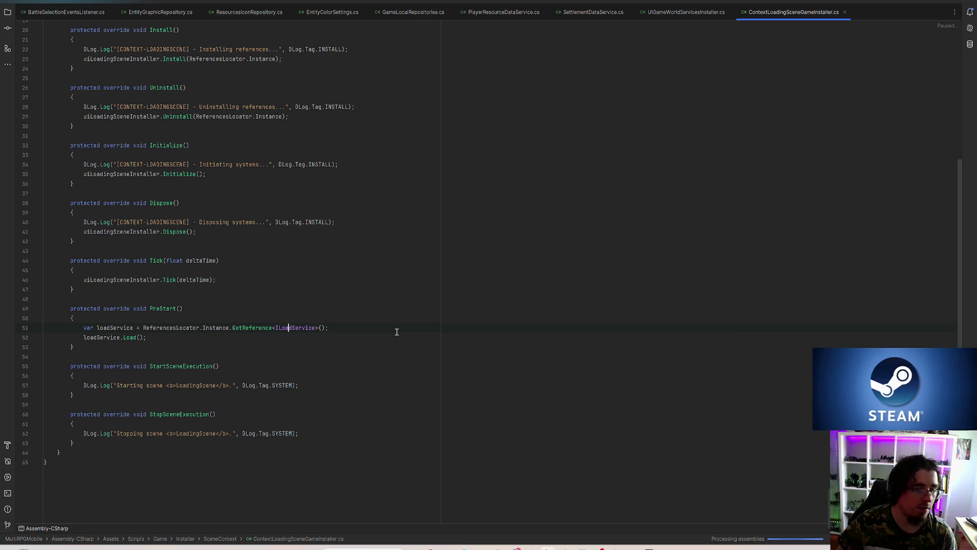
pyautogui.scroll(1, 358, 308)
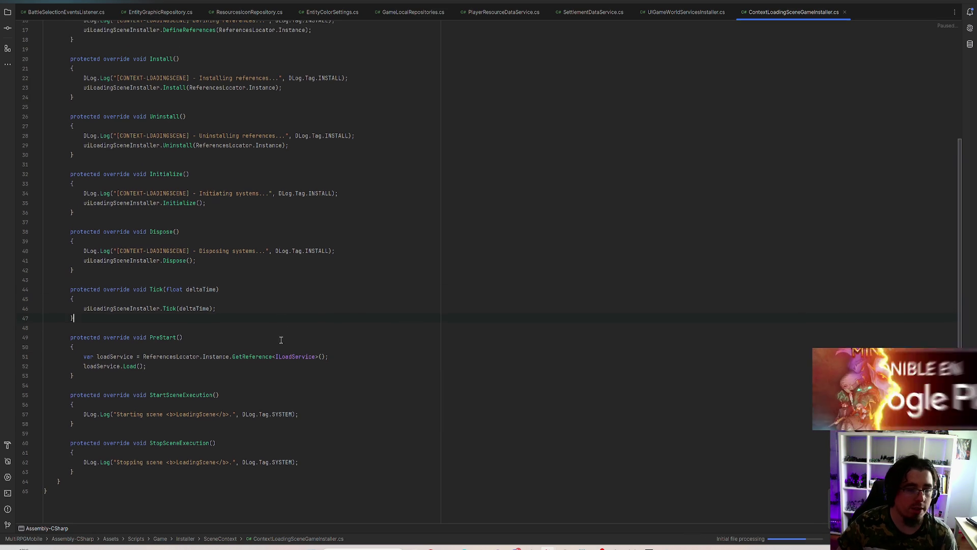
pyautogui.doubleClick(279, 356)
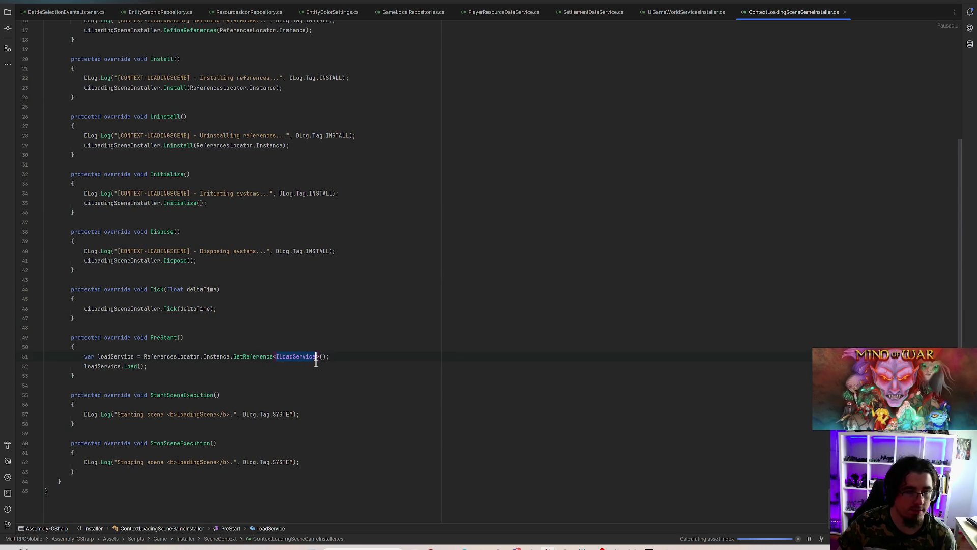
pyautogui.scroll(5, 362, 343)
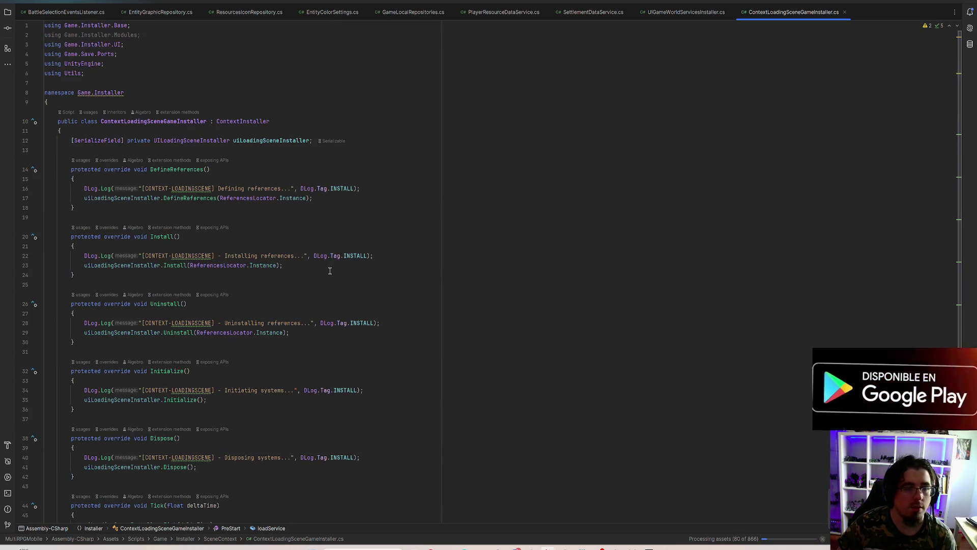
pyautogui.click(253, 141)
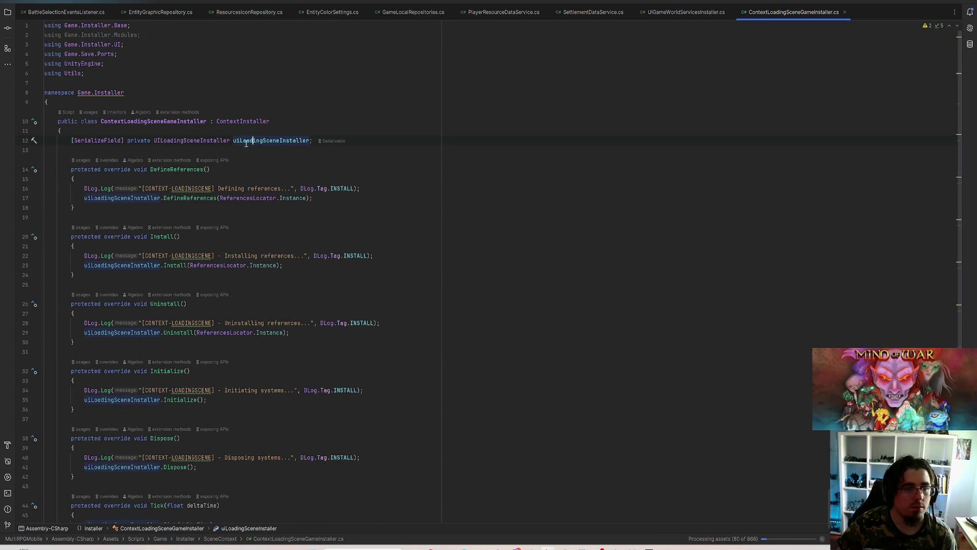
pyautogui.click(184, 141)
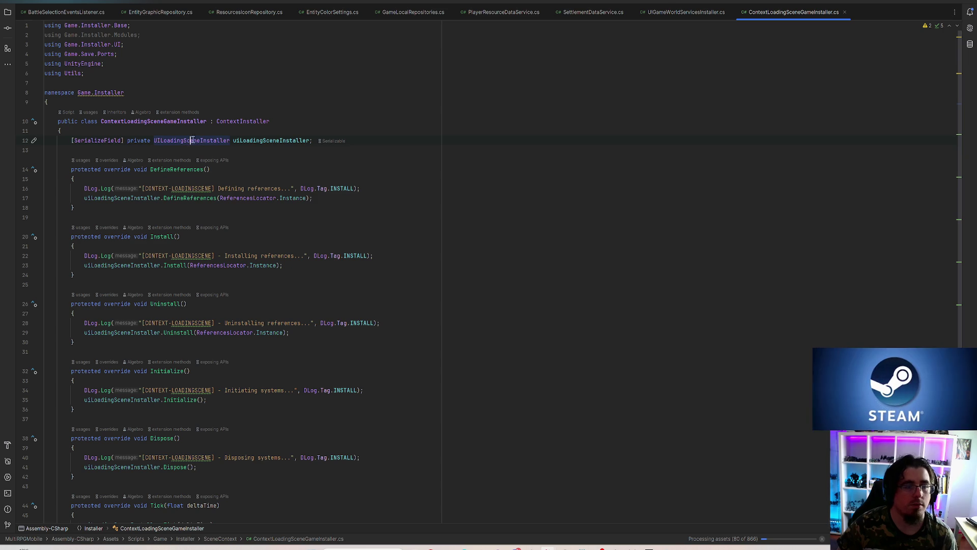
# Step: Open UILoadingSceneInstaller and highlight referencesLocator and the uiLoadingSceneControllersInstaller field
pyautogui.keyDown('ctrl'); pyautogui.click(203, 140); pyautogui.keyUp('ctrl')
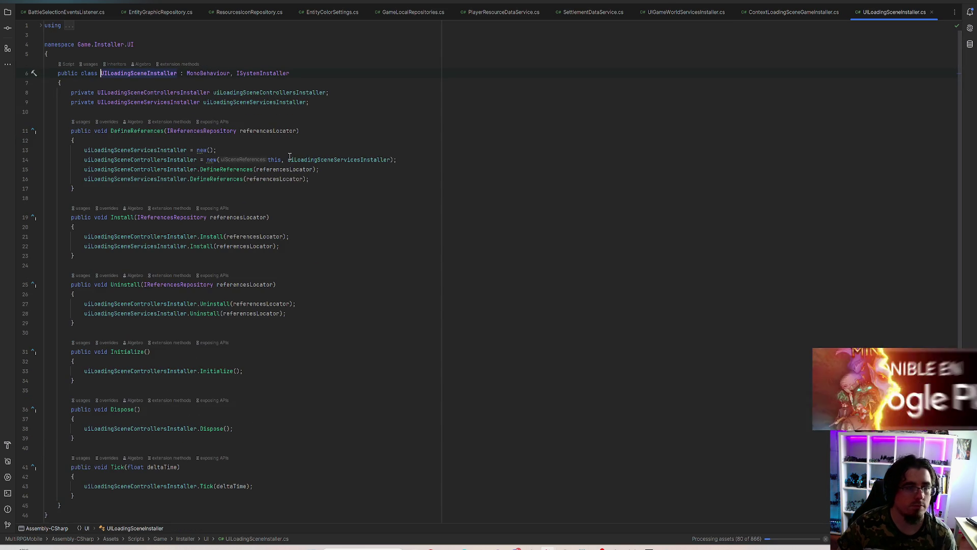
pyautogui.click(279, 169)
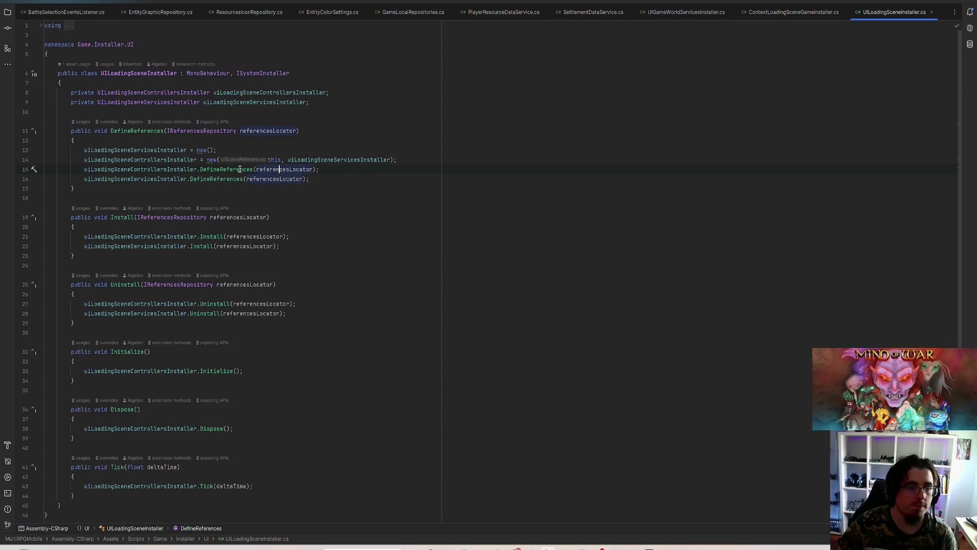
pyautogui.moveTo(163, 93); pyautogui.dragTo(341, 90)
pyautogui.click(142, 160)
# Step: Open UILoadingSceneServicesInstaller, then go back to the controllers installer's uiSceneServicesInstaller field
pyautogui.click(157, 150)
pyautogui.click(127, 102)
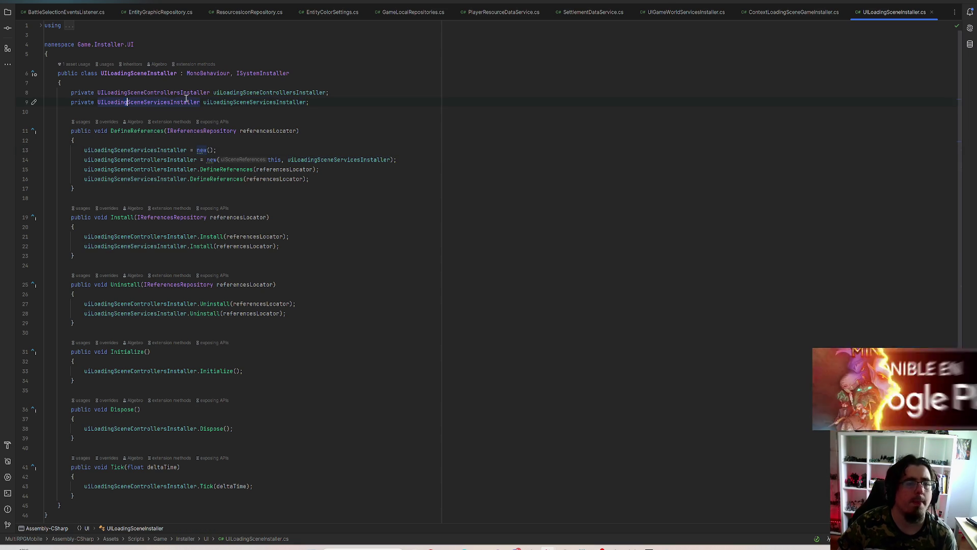
pyautogui.keyDown('ctrl'); pyautogui.click(147, 102); pyautogui.keyUp('ctrl')
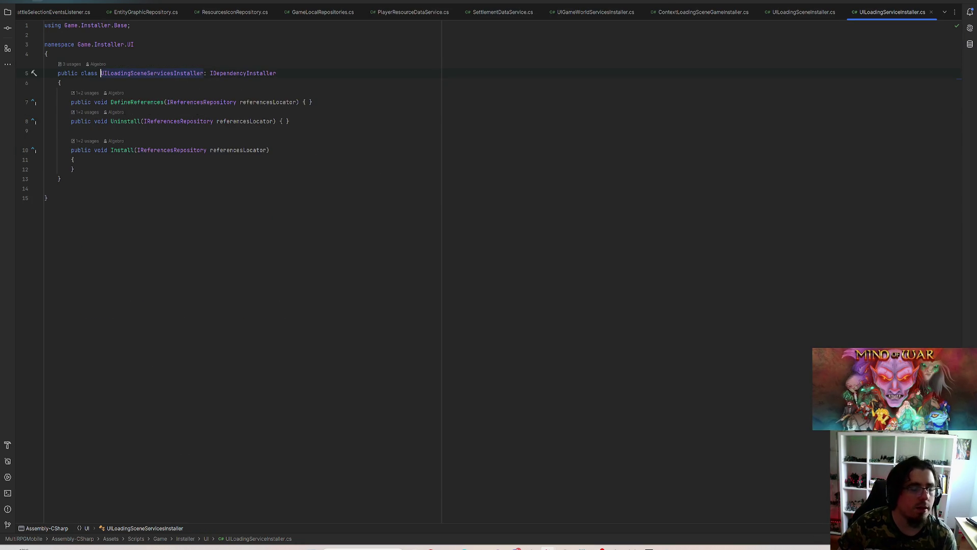
pyautogui.hotkey('ctrl', 'alt', 'Left')
pyautogui.hotkey('ctrl', 'alt', 'Left')
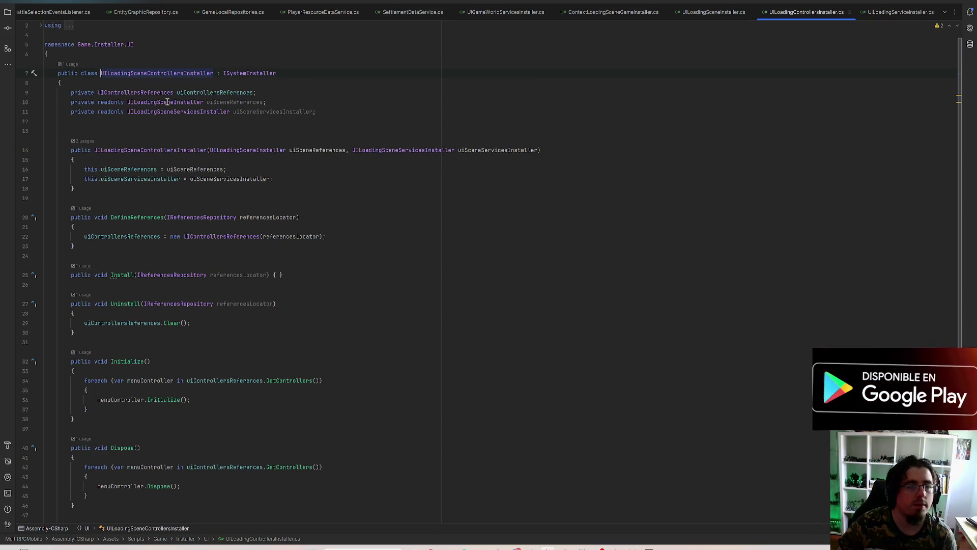
pyautogui.click(233, 111)
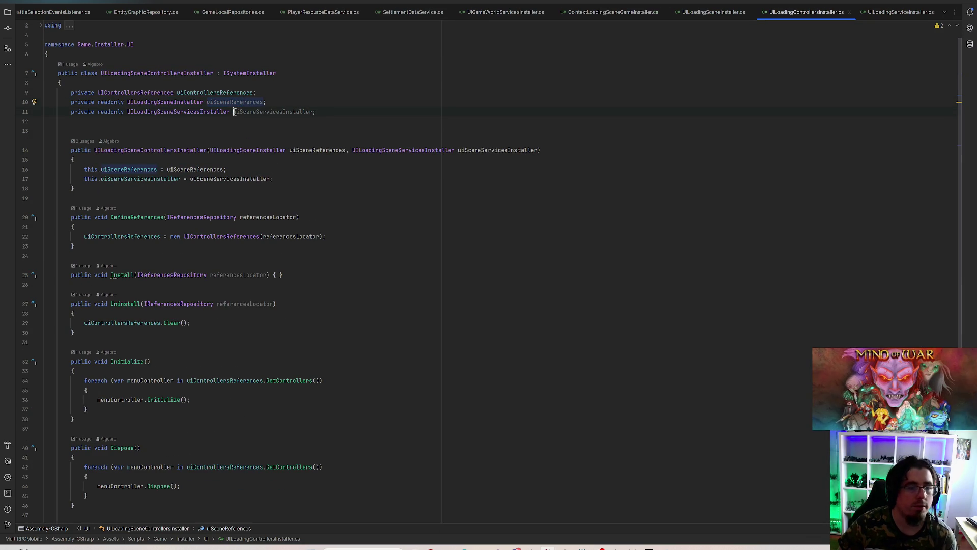
pyautogui.scroll(-5, 181, 112)
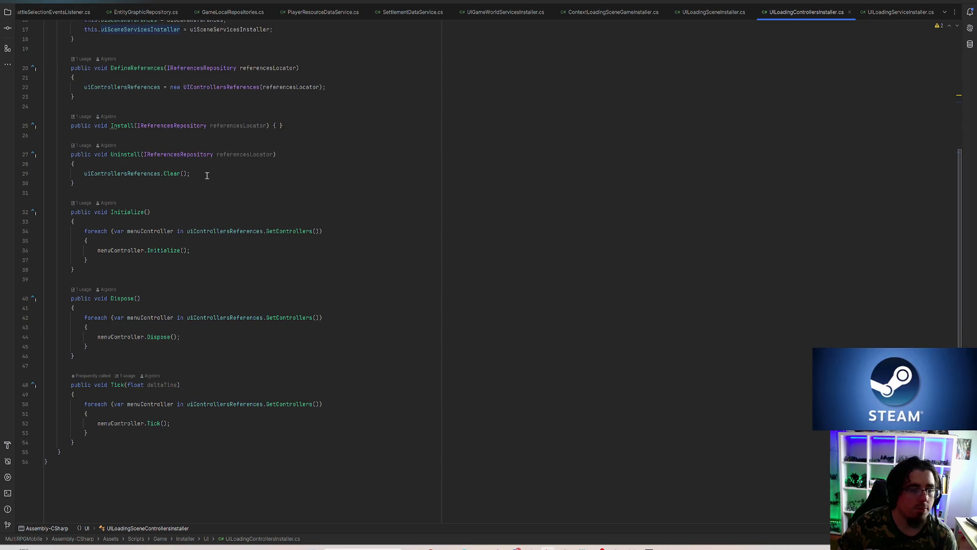
pyautogui.press('Up')
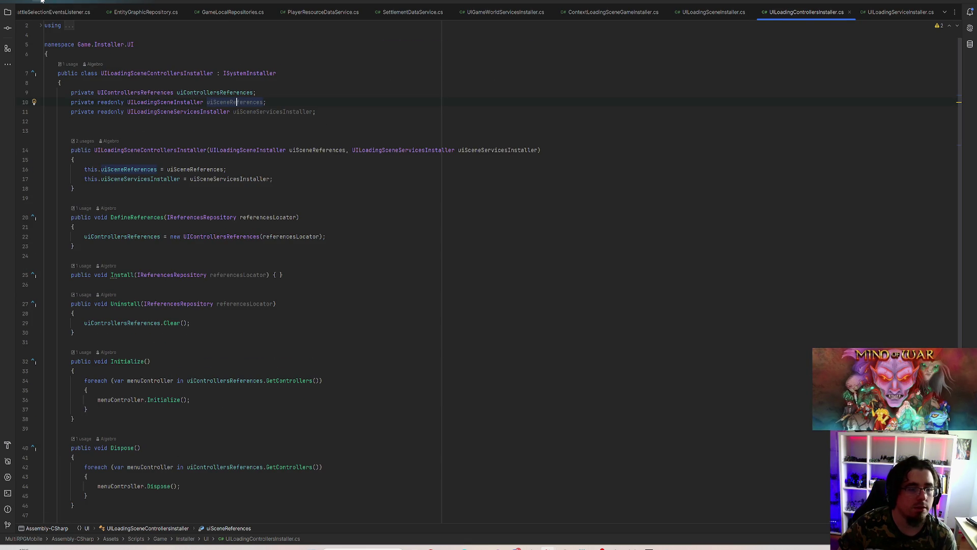
# Step: Return to UILoadingSceneInstaller, then view ContextSceneGameInstaller in the MoWTFT project window
pyautogui.hotkey('ctrl', 'Tab')
pyautogui.scroll(-2, 289, 198)
pyautogui.scroll(2, 289, 198)
pyautogui.press('Down')
pyautogui.press('End')
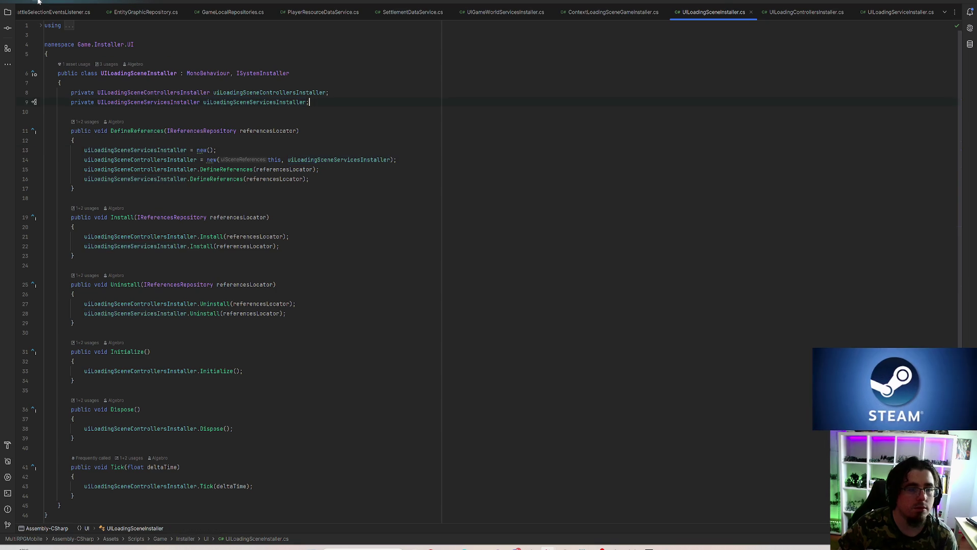
pyautogui.hotkey('alt', 'Tab')
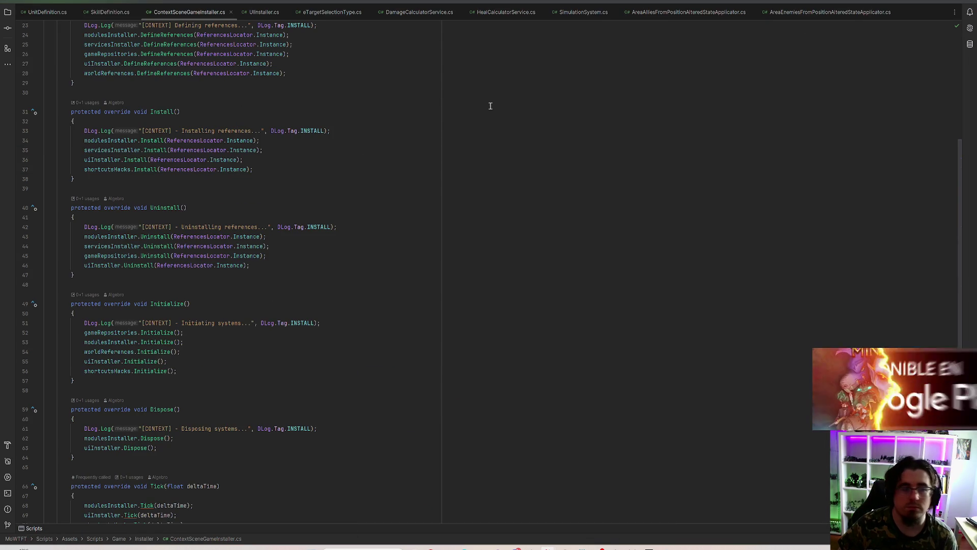
pyautogui.scroll(6, 257, 253)
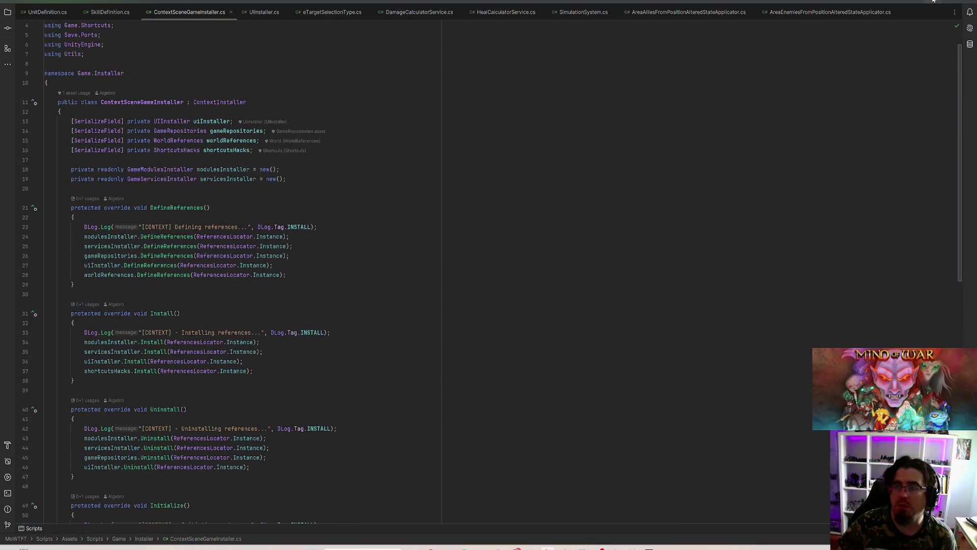
pyautogui.hotkey('alt', 'Tab')
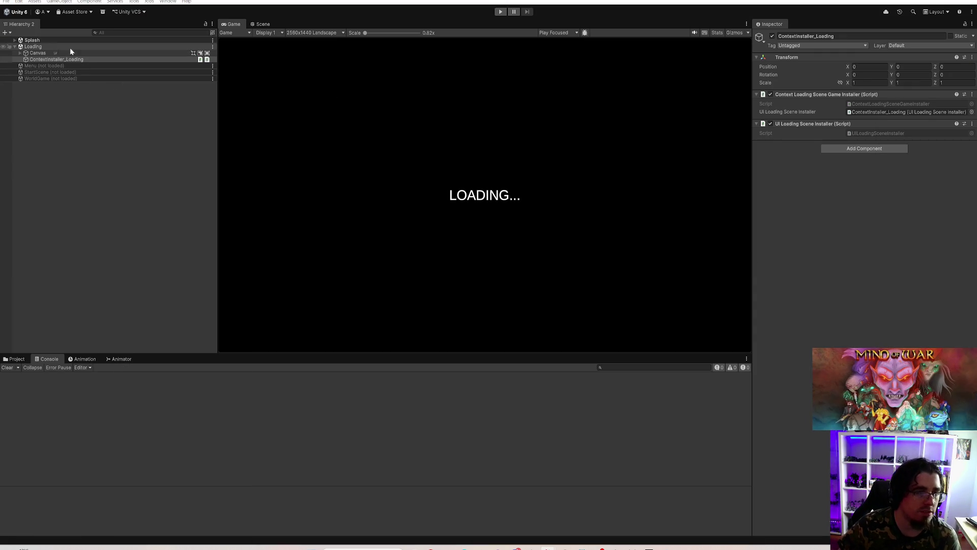
# Step: Load the Menu scene, unload Loading, and load StartScene in the Hierarchy
pyautogui.rightClick(45, 65)
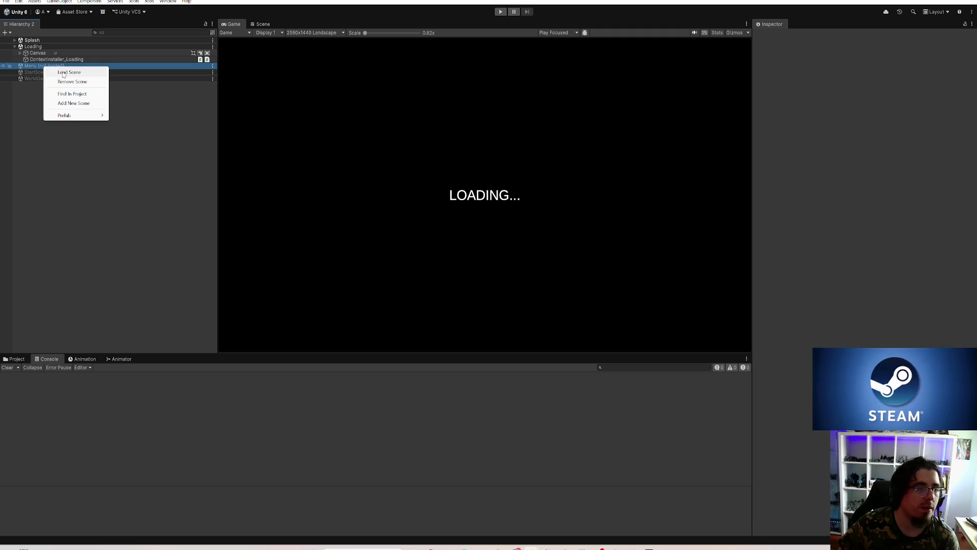
pyautogui.click(63, 73)
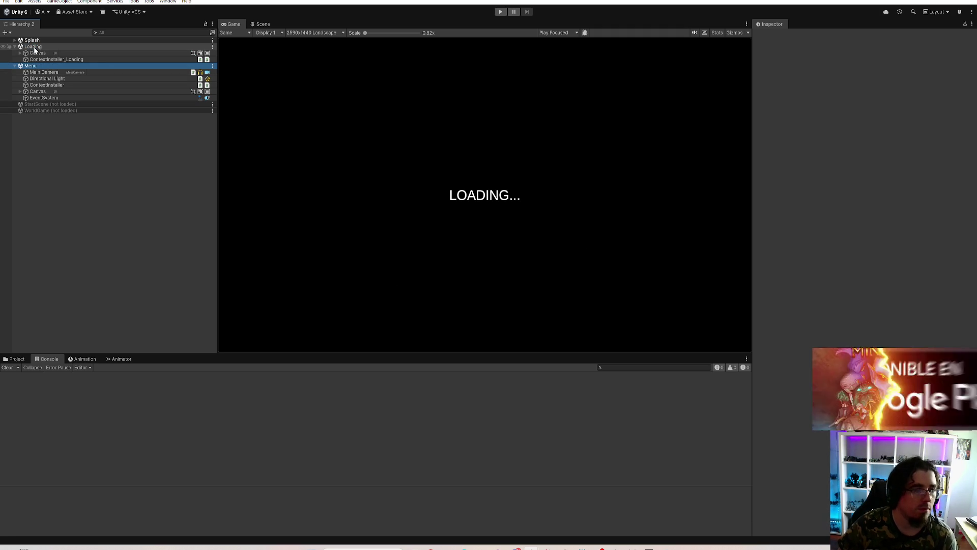
pyautogui.rightClick(34, 47)
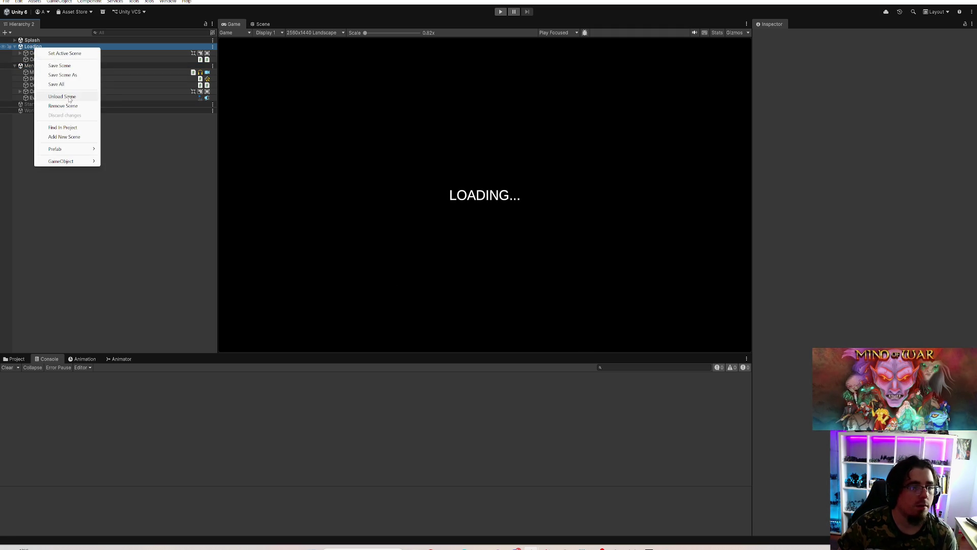
pyautogui.click(69, 97)
pyautogui.click(58, 92)
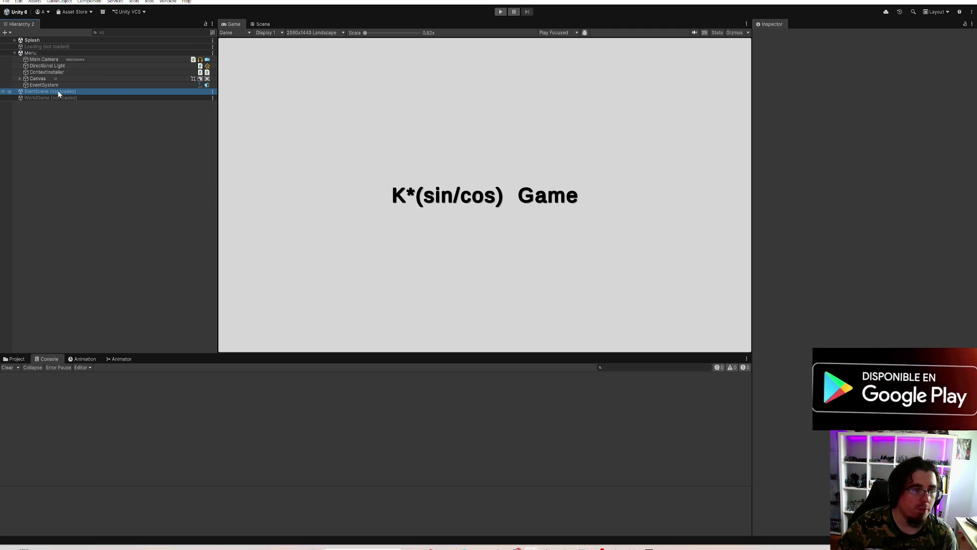
pyautogui.rightClick(52, 93)
pyautogui.click(64, 97)
# Step: Inspect the ContextInstaller components of StartScene and the Menu scene
pyautogui.click(57, 98)
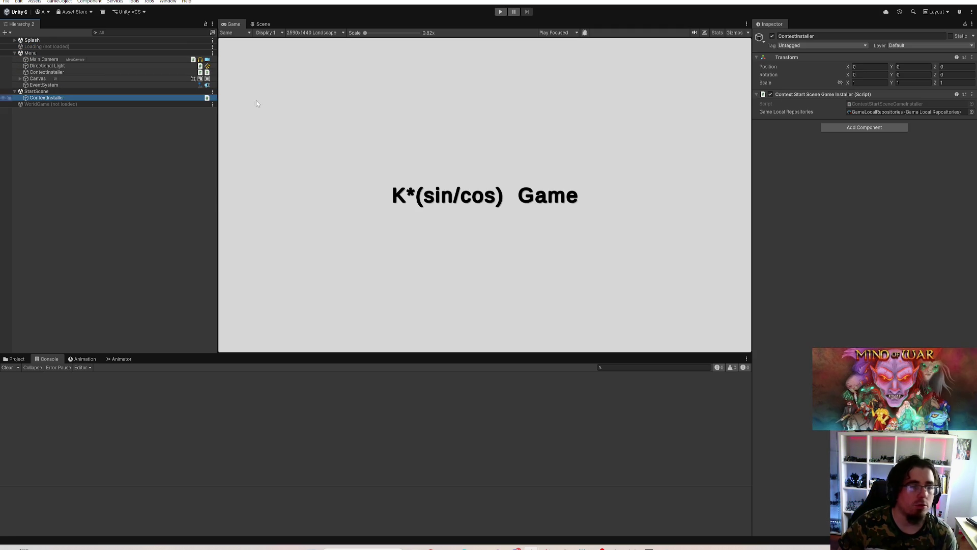
pyautogui.click(46, 93)
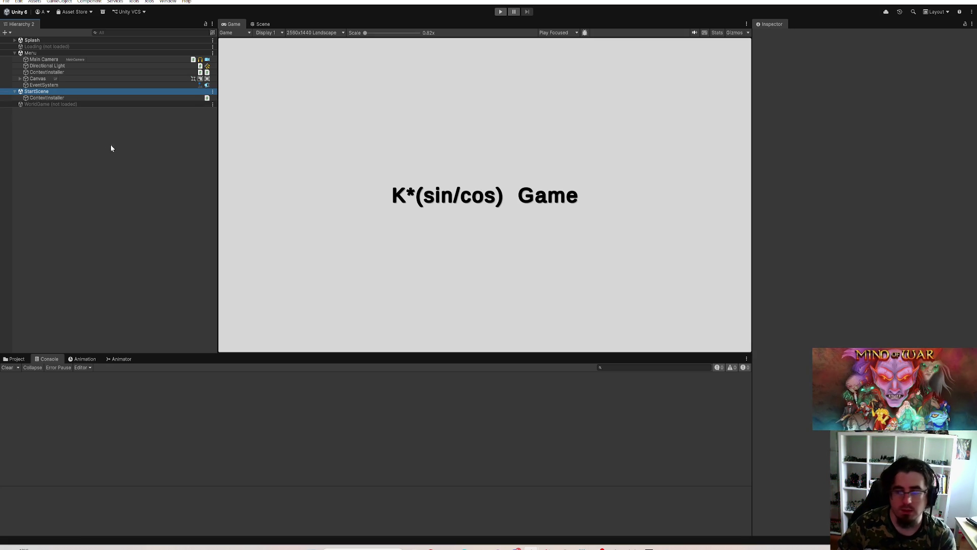
pyautogui.click(43, 53)
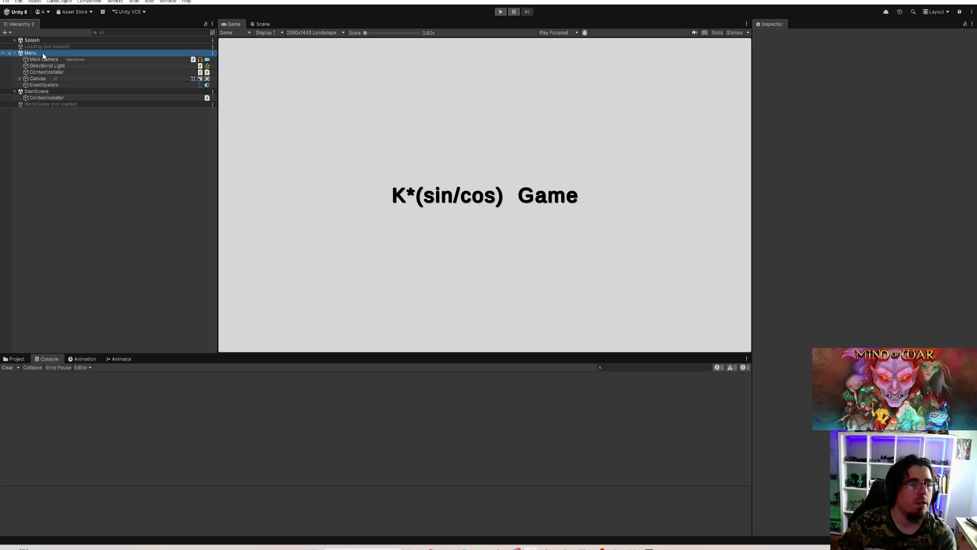
pyautogui.click(46, 98)
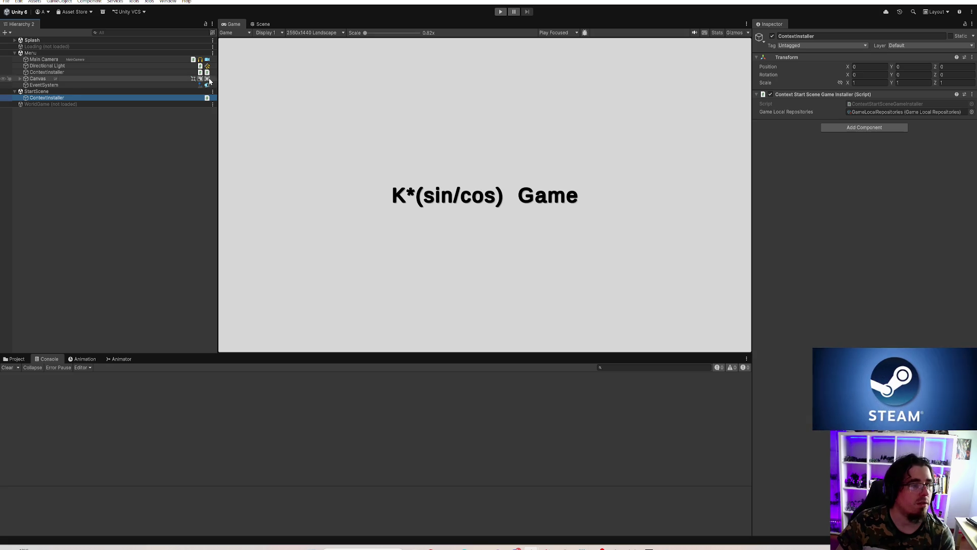
pyautogui.click(59, 93)
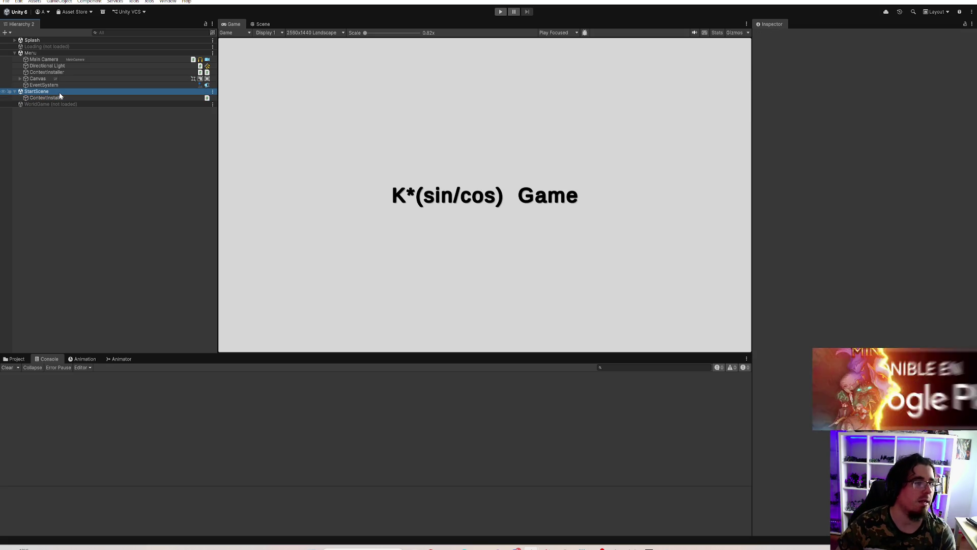
pyautogui.click(39, 52)
pyautogui.click(49, 73)
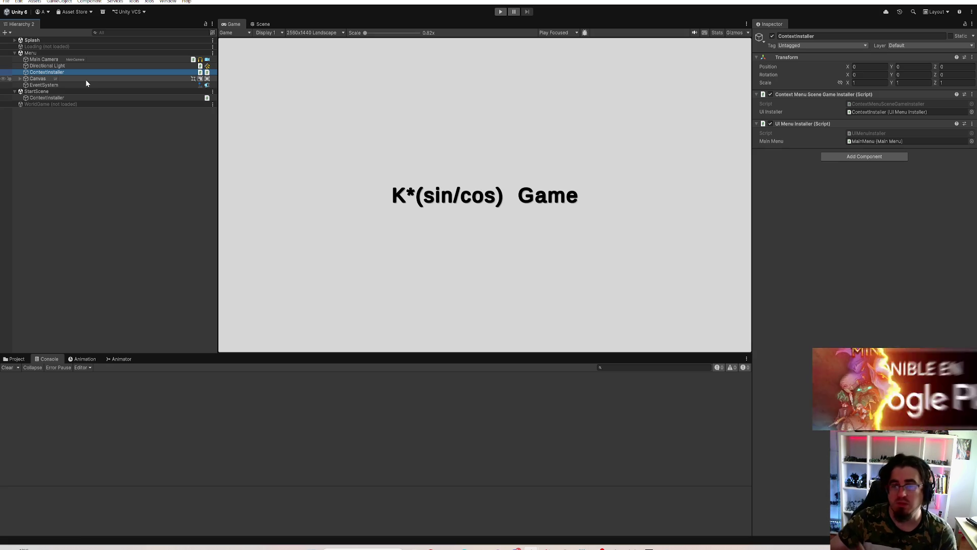
# Step: Load the WorldGame scene and inspect its ContextInstaller alongside StartScene's
pyautogui.click(39, 105)
pyautogui.rightClick(38, 110)
pyautogui.click(56, 133)
pyautogui.click(52, 123)
pyautogui.click(56, 117)
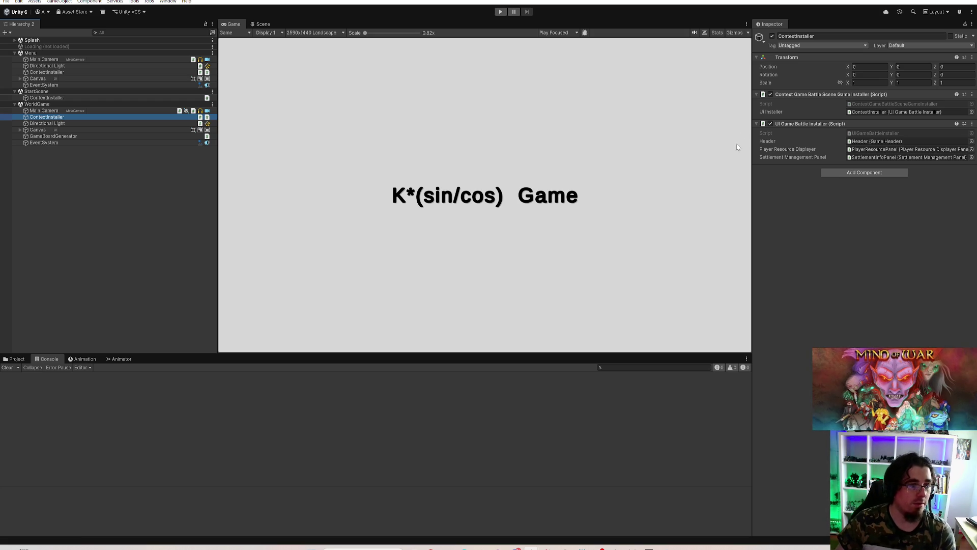
pyautogui.click(83, 105)
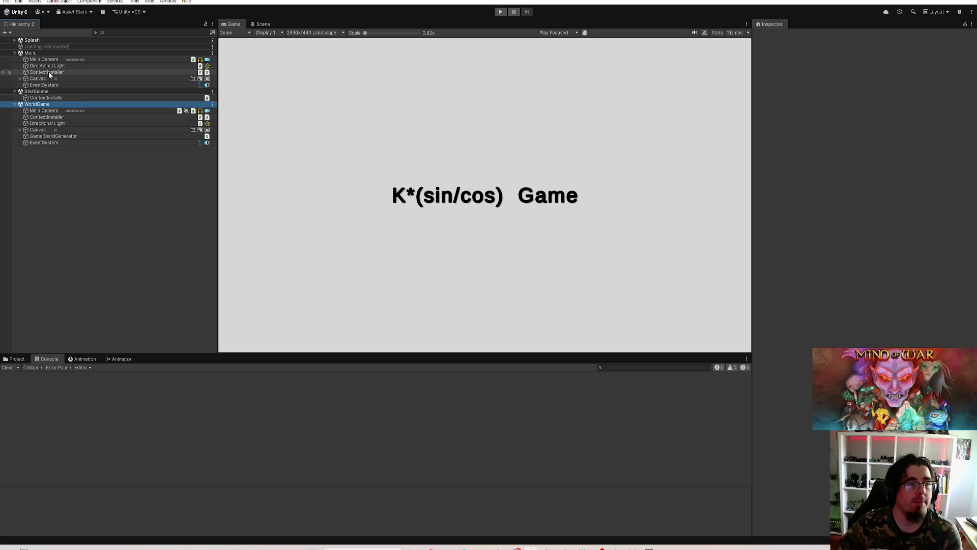
pyautogui.click(46, 98)
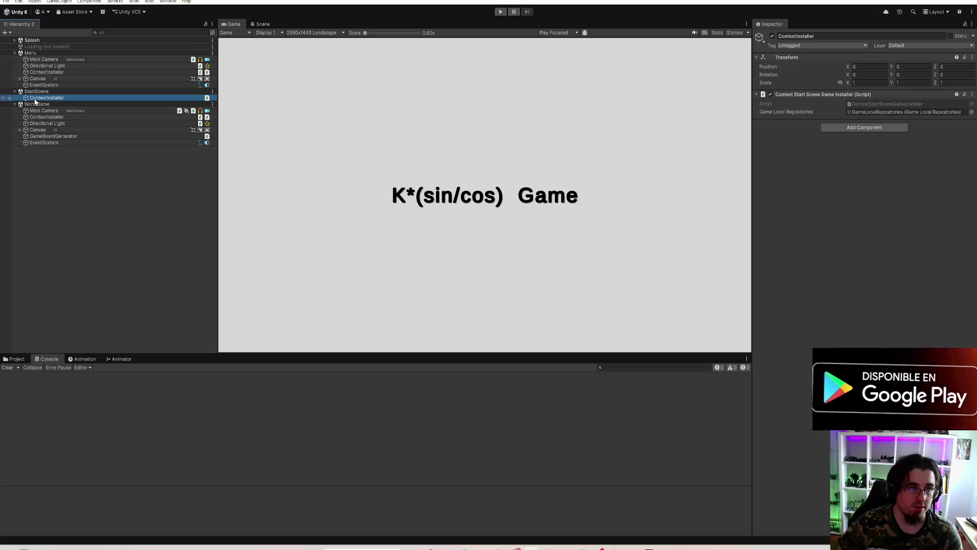
# Step: Unload StartScene, Menu and WorldGame so only Splash remains, then start Play mode
pyautogui.rightClick(37, 92)
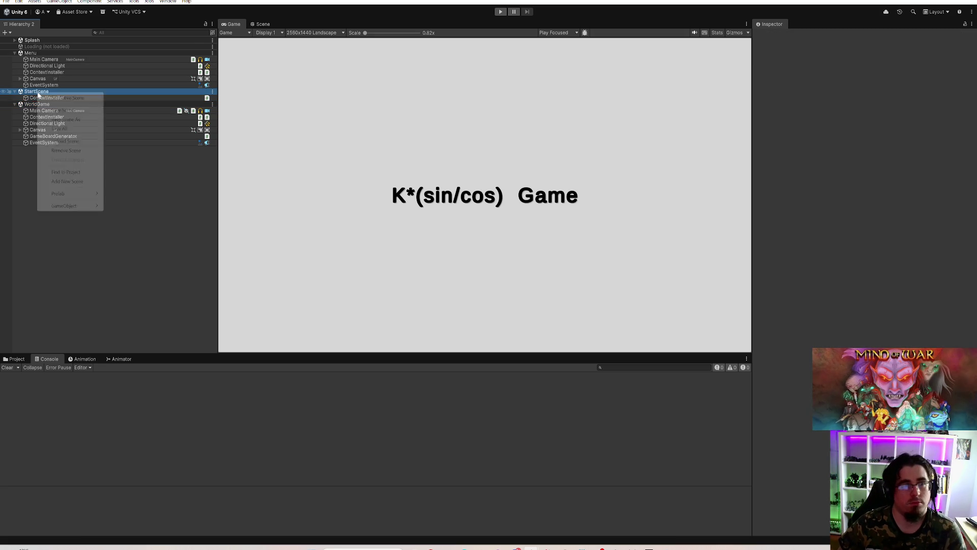
pyautogui.click(65, 141)
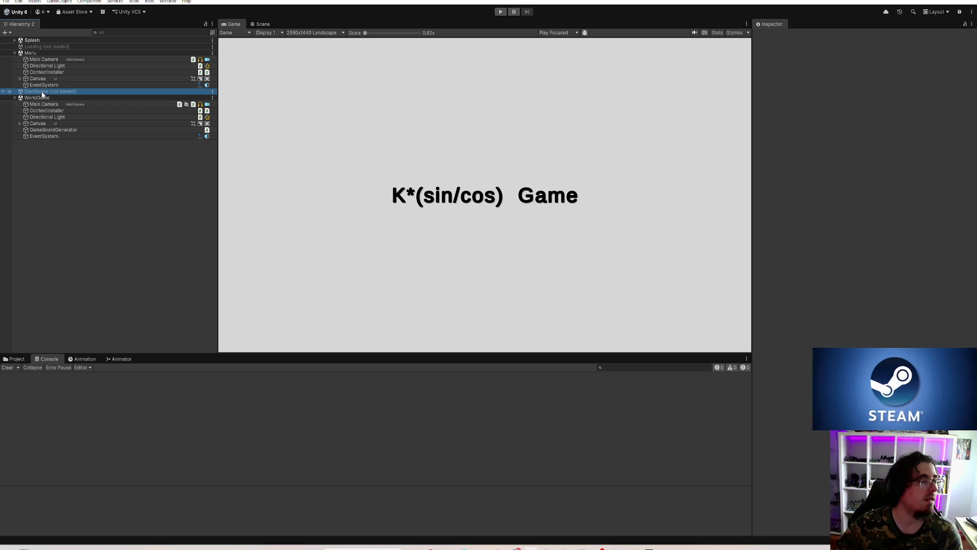
pyautogui.click(46, 46)
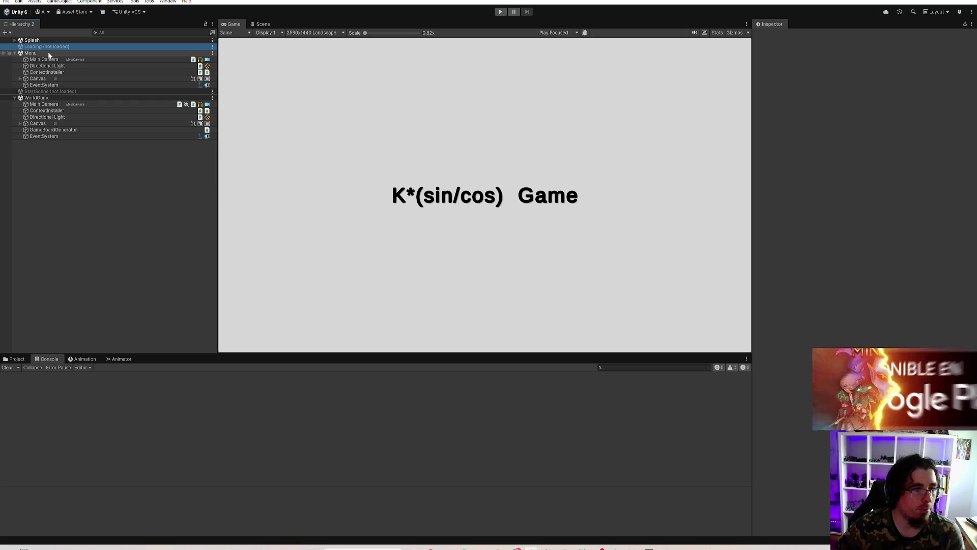
pyautogui.rightClick(38, 52)
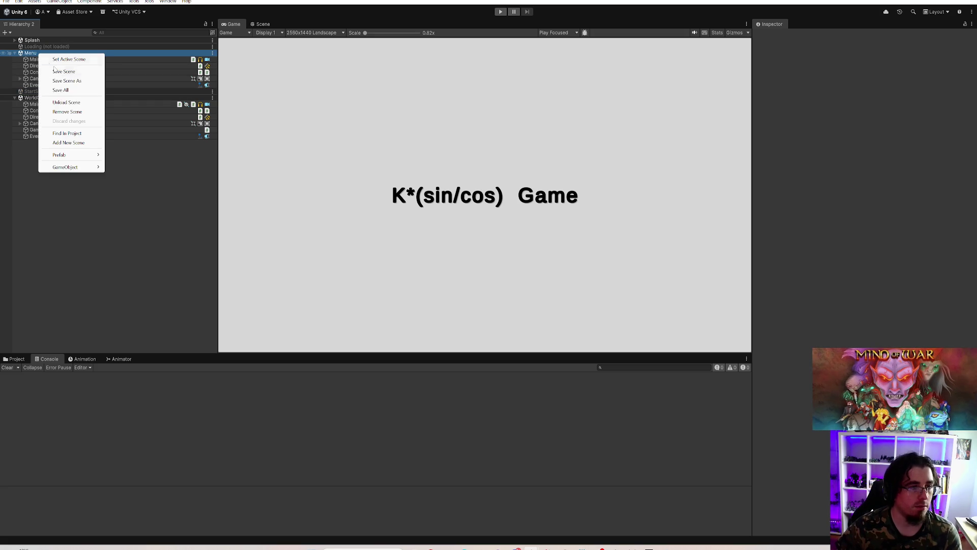
pyautogui.click(66, 101)
pyautogui.click(47, 41)
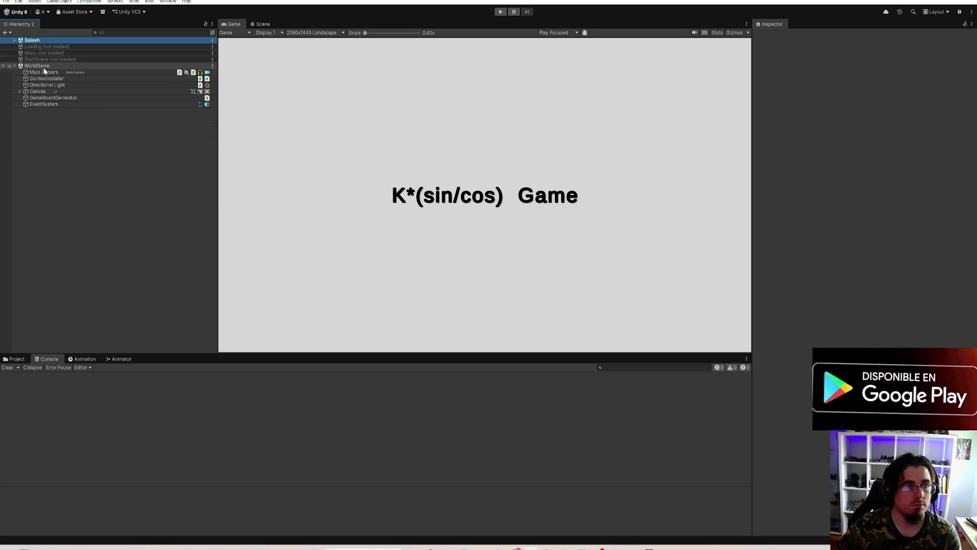
pyautogui.click(43, 46)
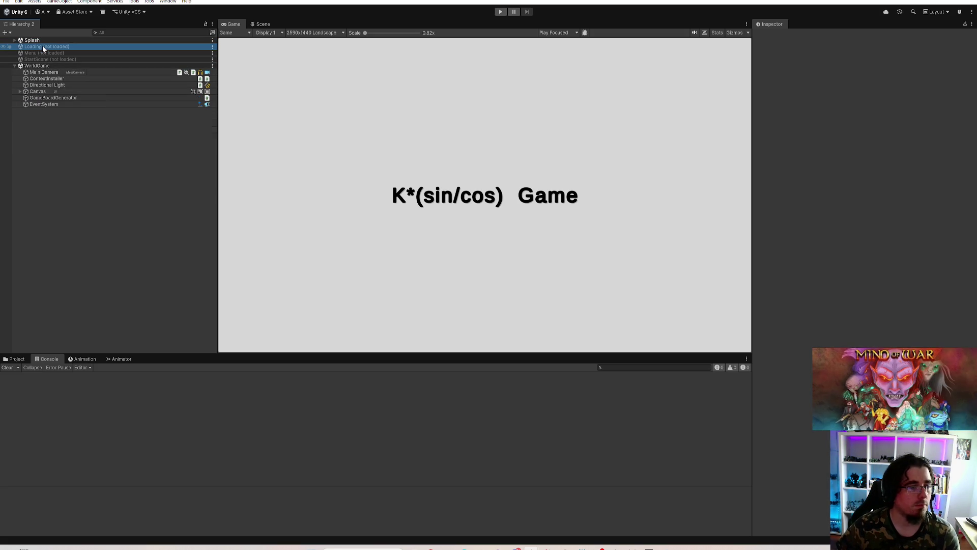
pyautogui.rightClick(39, 66)
pyautogui.click(61, 115)
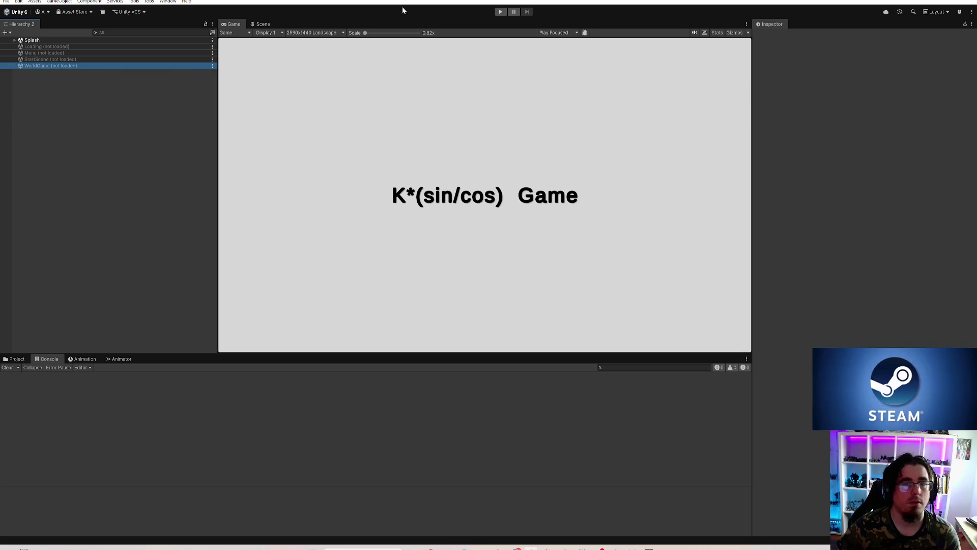
pyautogui.click(501, 12)
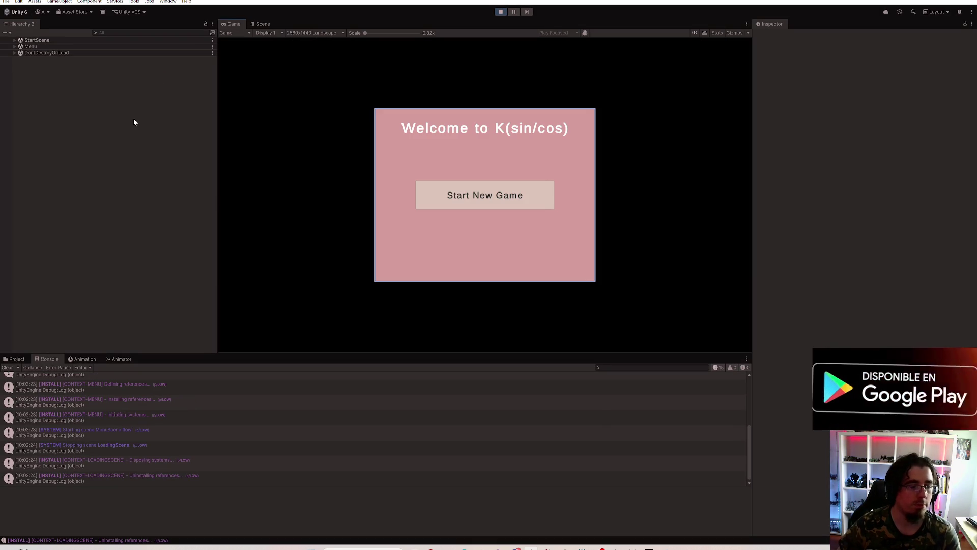
# Step: Read the StartScene and LoadingScene defining, installing, initiating and starting log entries
pyautogui.scroll(5, 224, 413)
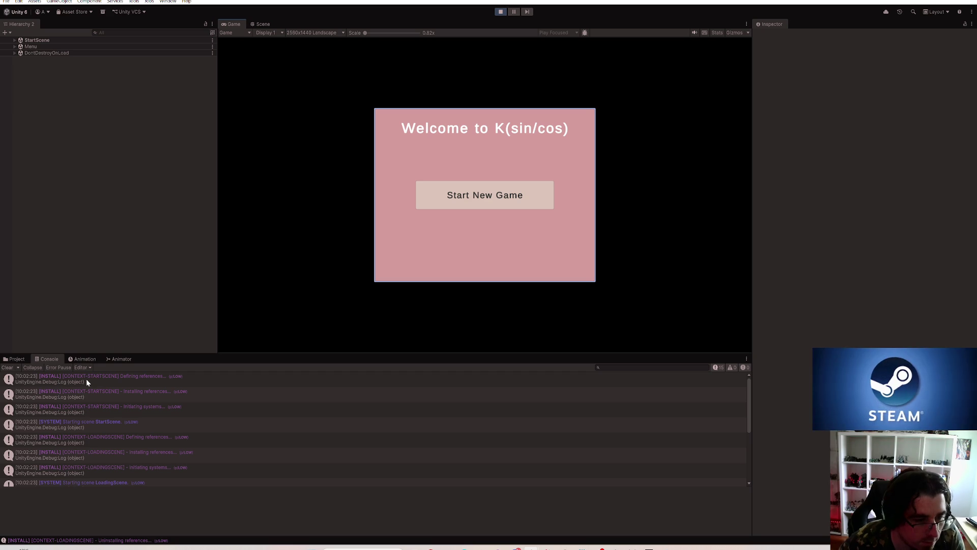
pyautogui.click(130, 379)
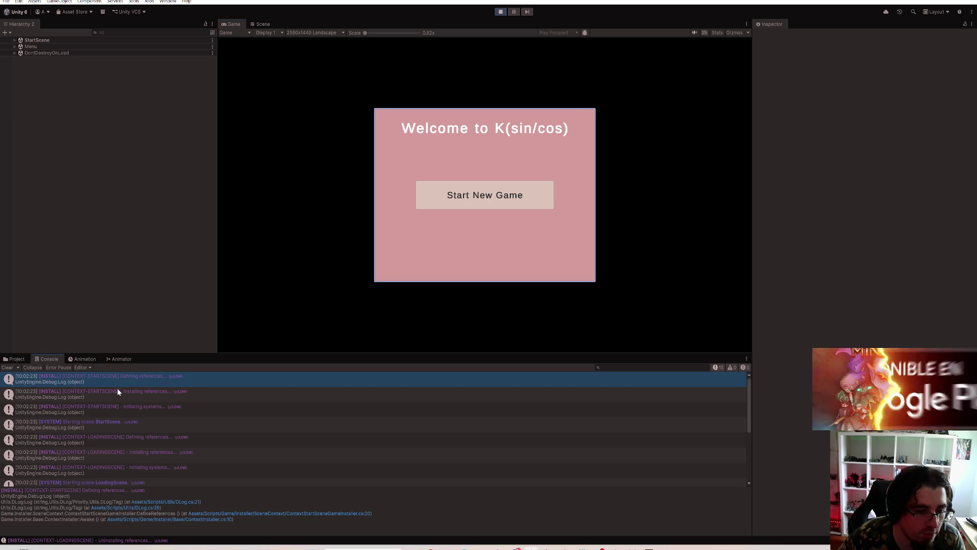
pyautogui.click(143, 393)
pyautogui.click(80, 411)
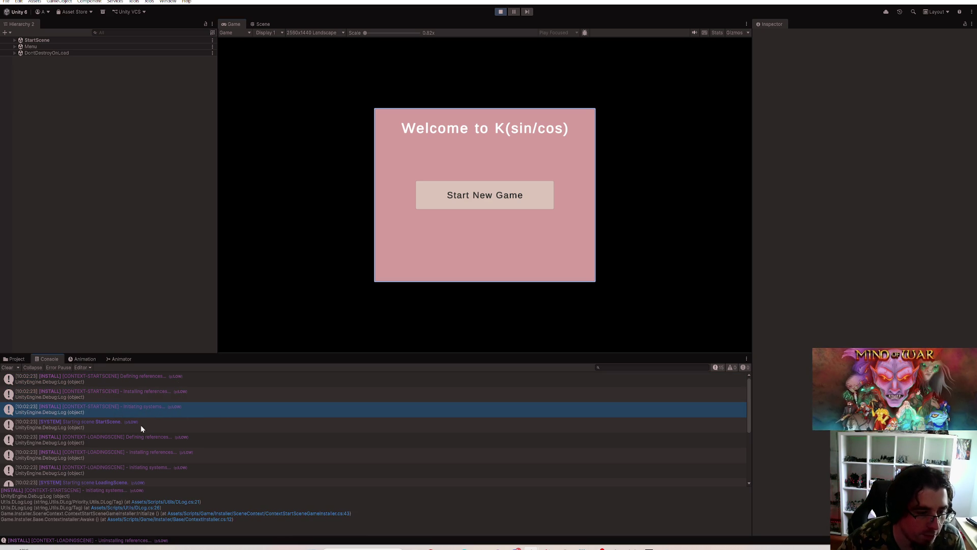
pyautogui.click(146, 426)
pyautogui.scroll(-2, 163, 411)
pyautogui.scroll(2, 126, 413)
pyautogui.click(121, 417)
pyautogui.click(142, 433)
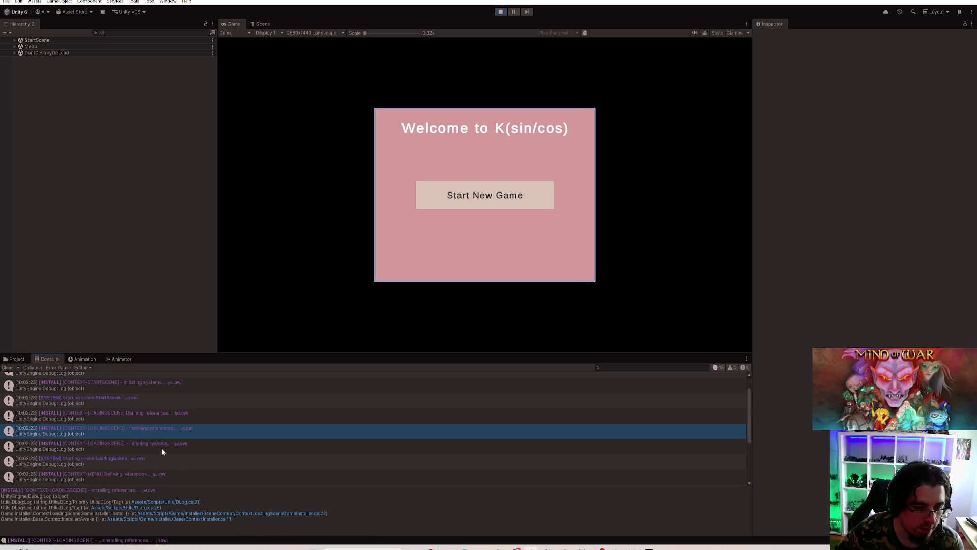
pyautogui.click(162, 447)
pyautogui.click(158, 458)
pyautogui.scroll(-3, 199, 439)
# Step: Step through the MenuScene start and LoadingScene stopping, disposing and uninstalling log entries
pyautogui.click(118, 429)
pyautogui.click(136, 443)
pyautogui.press('Down')
pyautogui.scroll(-3, 146, 443)
pyautogui.click(140, 436)
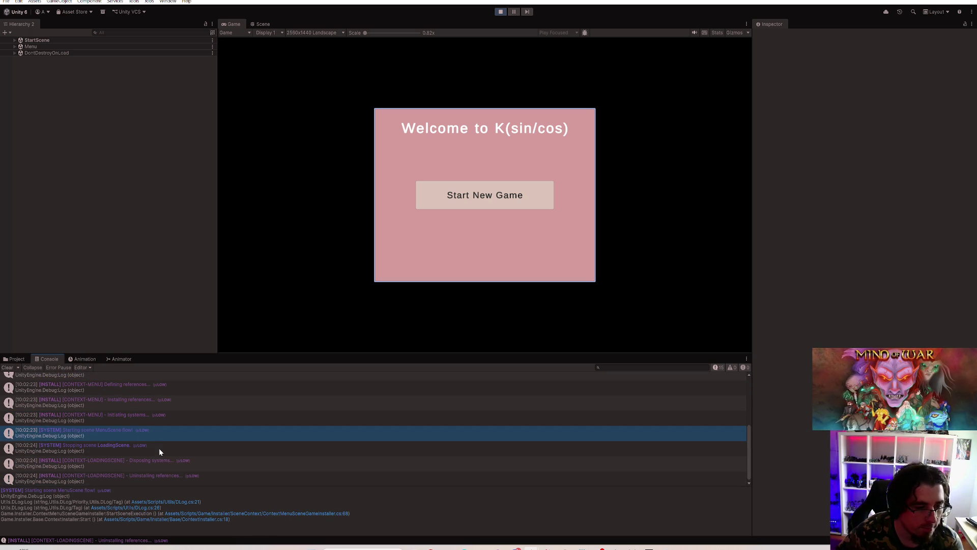
pyautogui.click(159, 447)
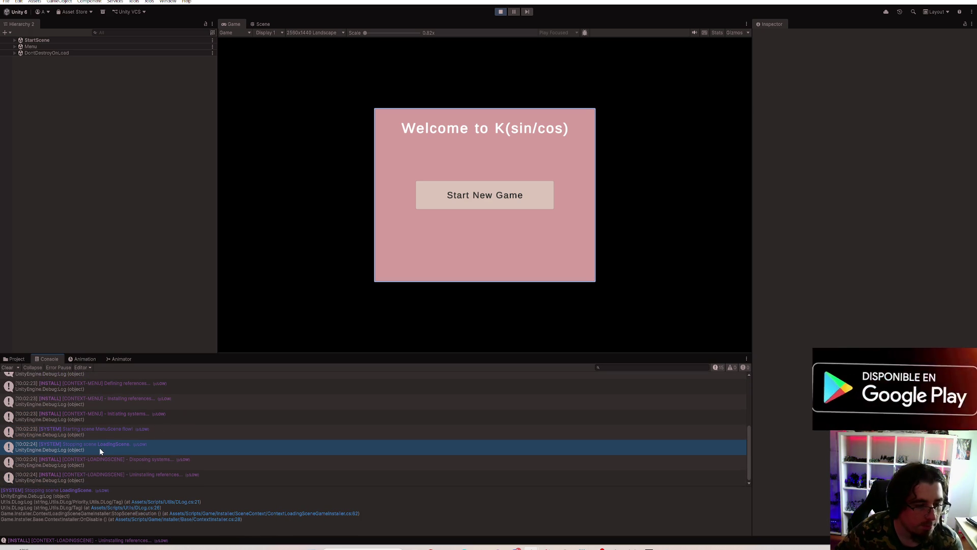
pyautogui.scroll(5, 150, 436)
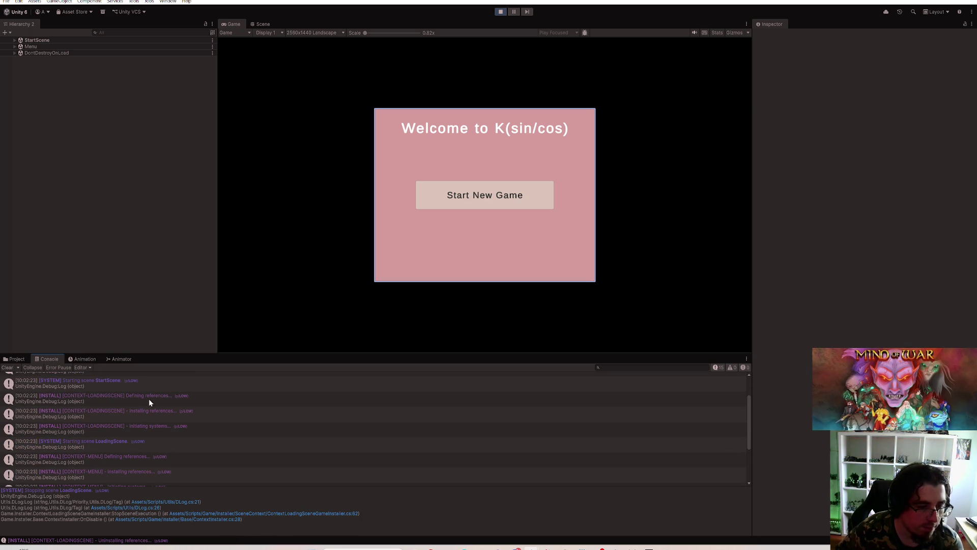
pyautogui.scroll(-5, 128, 423)
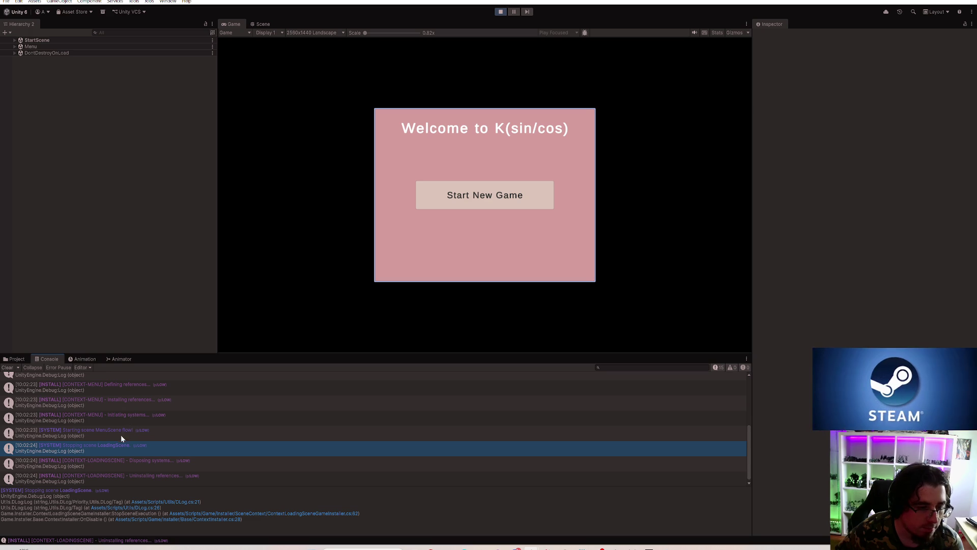
pyautogui.click(168, 464)
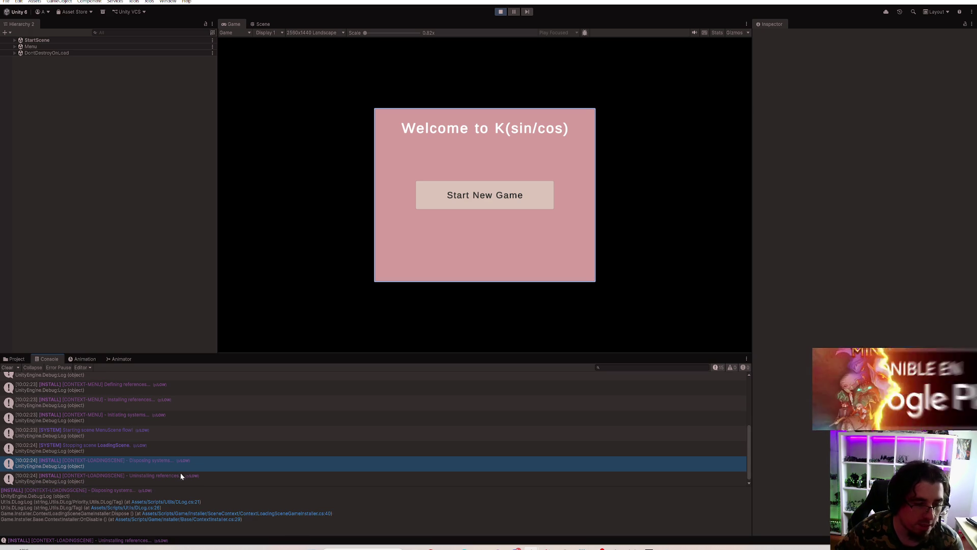
pyautogui.click(144, 479)
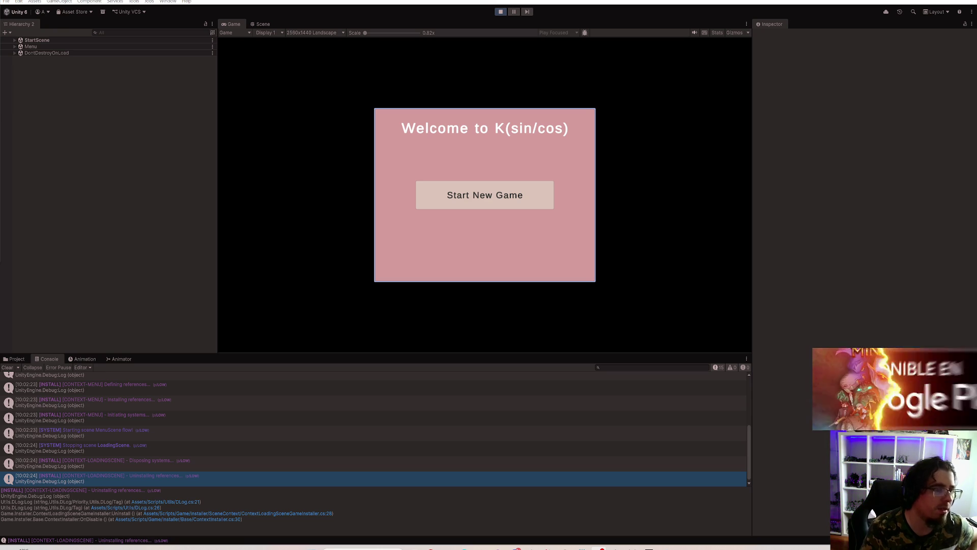
# Step: Stop the game running on the 'Welcome to K(sin/cos)' menu with Ctrl+P
pyautogui.hotkey('ctrl', 'p')
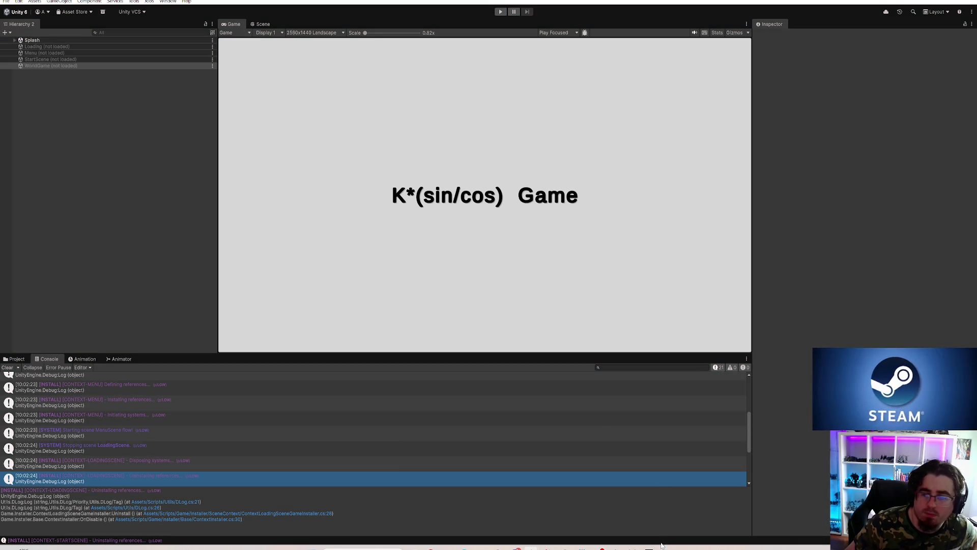
# Step: Back in Paint, draw a short purple arrow pointing at System Installer
pyautogui.click(666, 547)
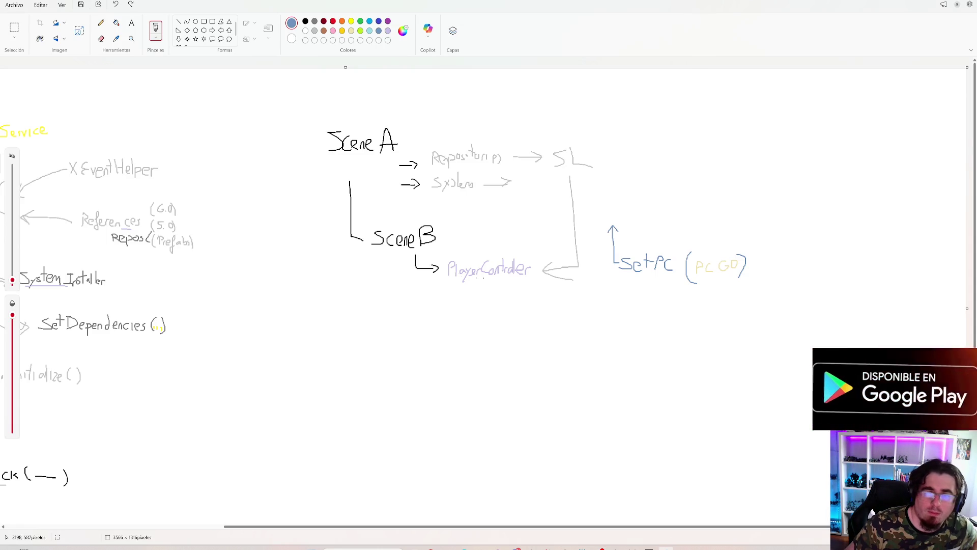
pyautogui.hscroll(-5, 489, 295)
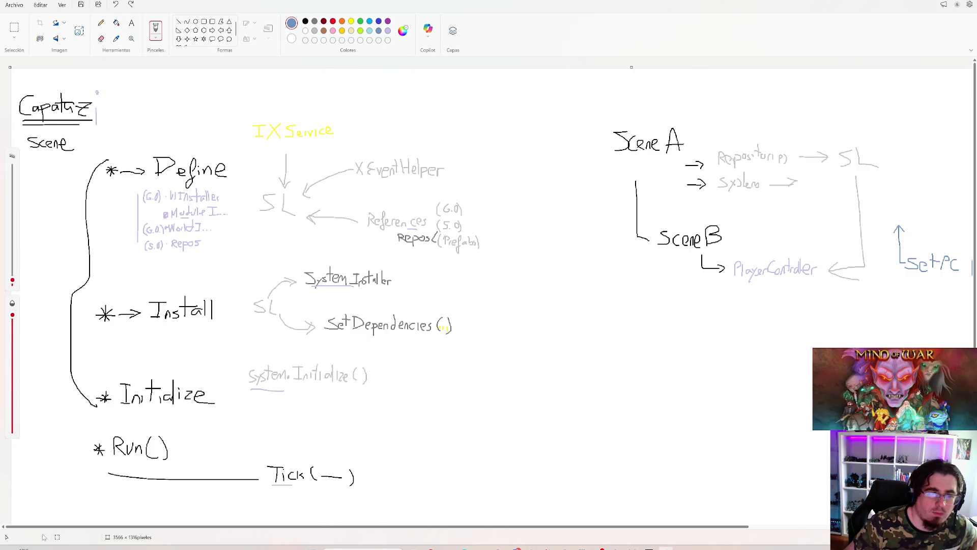
pyautogui.scroll(-1, 280, 497)
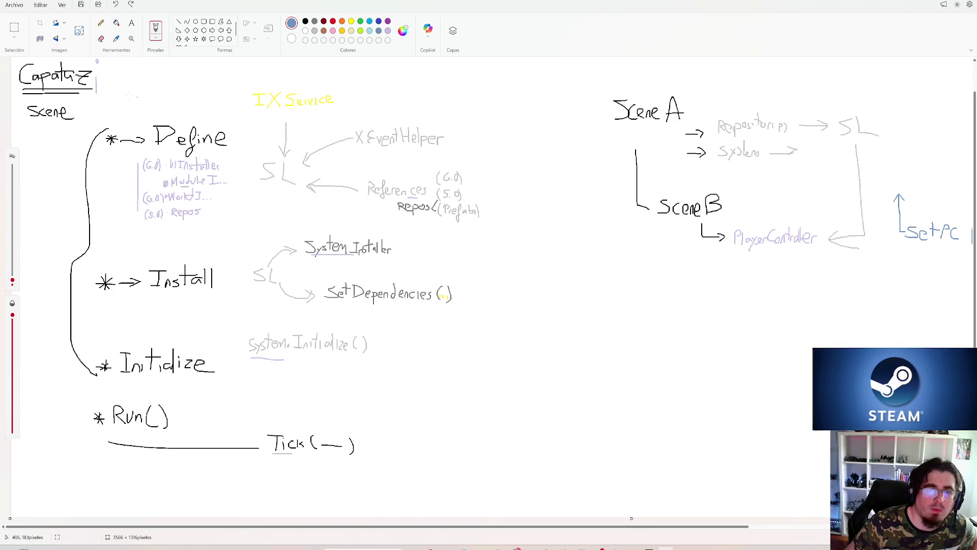
pyautogui.click(388, 32)
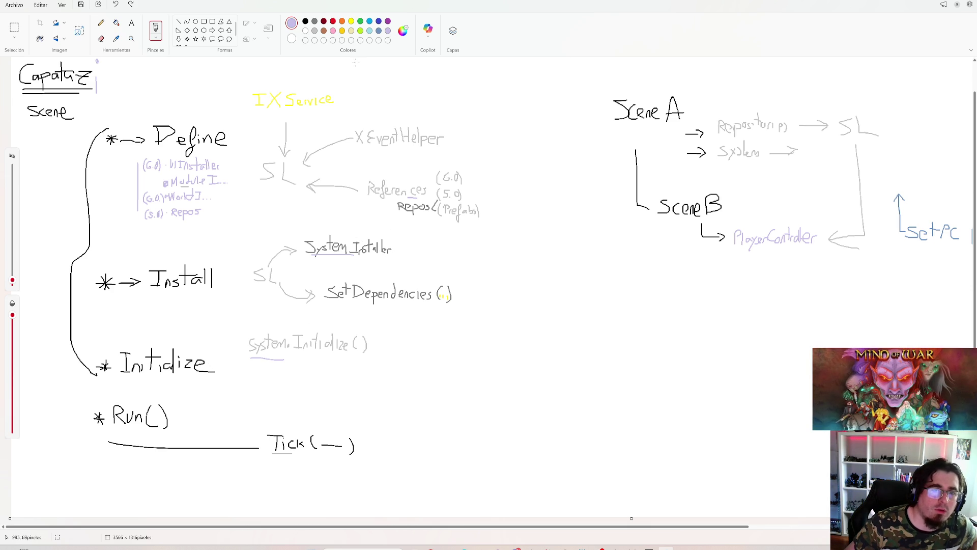
pyautogui.click(388, 21)
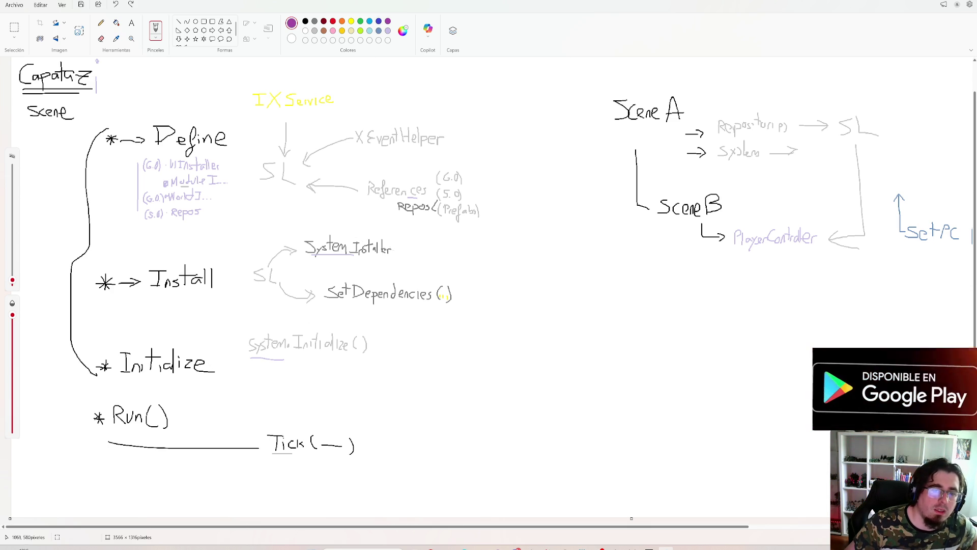
pyautogui.moveTo(413, 251); pyautogui.dragTo(400, 248)
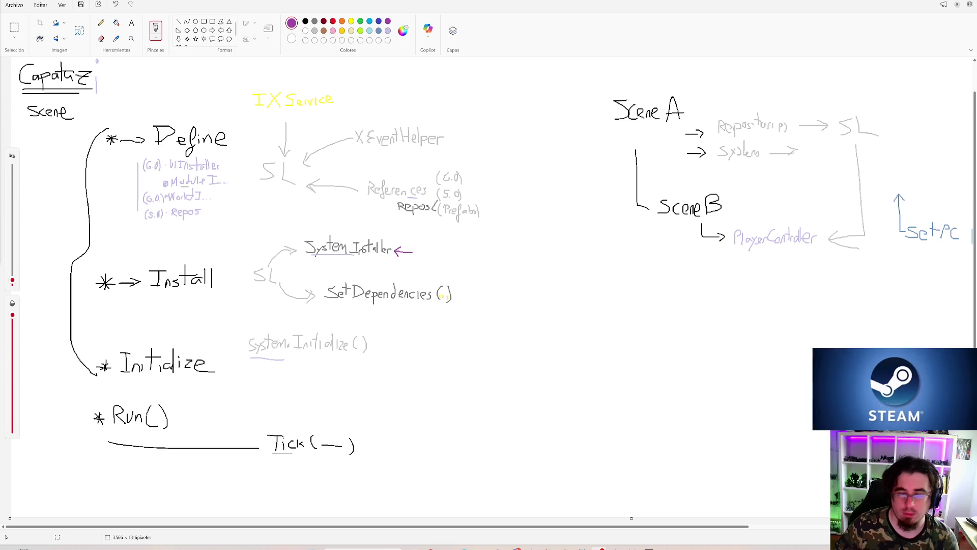
pyautogui.moveTo(599, 548)
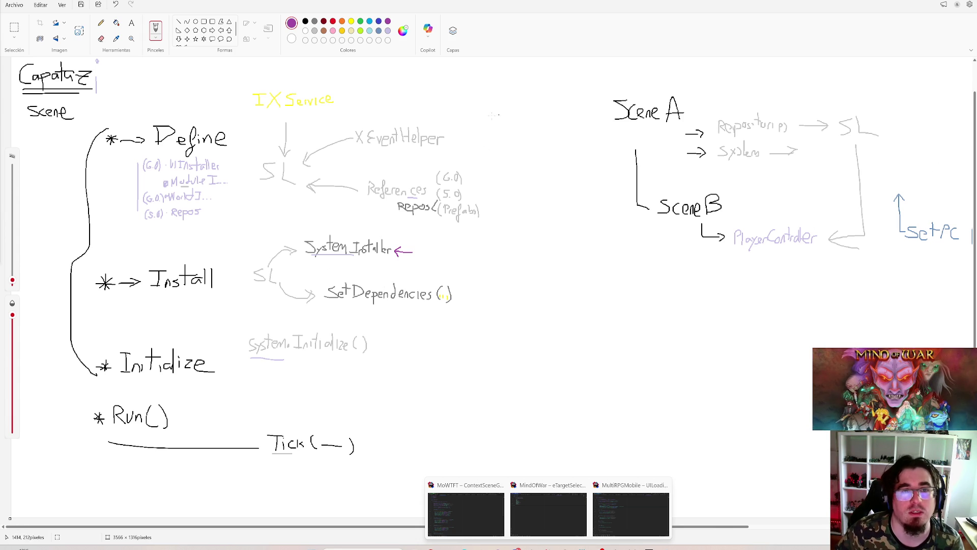
# Step: Undo a stray purple stroke and write 'Unload → *Uninstall( )' in black below Run( )
pyautogui.moveTo(899, 224); pyautogui.dragTo(817, 193)
pyautogui.hotkey('ctrl', 'z')
pyautogui.click(306, 21)
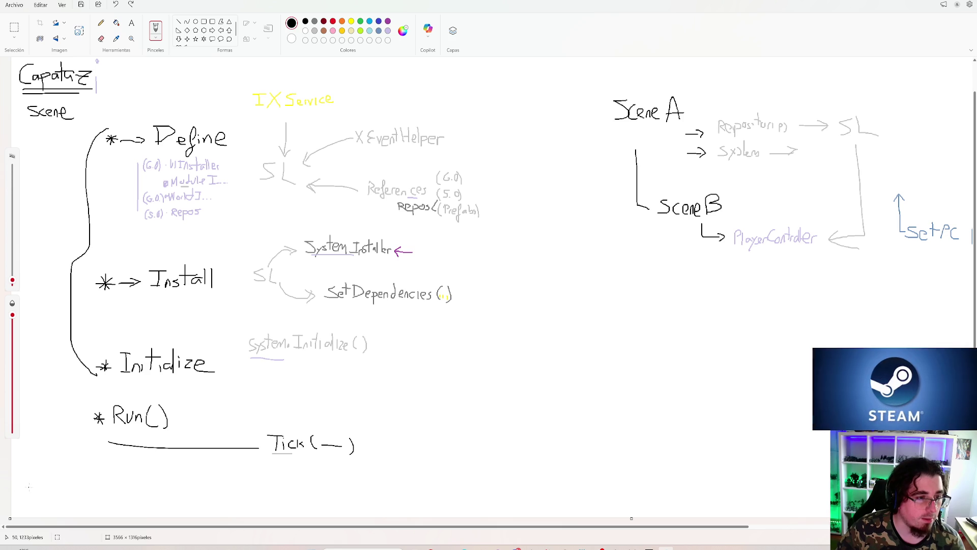
pyautogui.moveTo(15, 472)
pyautogui.mouseDown()
pyautogui.moveTo(39, 493)
pyautogui.moveTo(152, 491)
pyautogui.moveTo(138, 491)
pyautogui.mouseUp()
pyautogui.moveTo(136, 488)
pyautogui.mouseDown()
pyautogui.moveTo(168, 471)
pyautogui.moveTo(168, 497)
pyautogui.moveTo(205, 497)
pyautogui.moveTo(208, 484)
pyautogui.moveTo(262, 505)
pyautogui.mouseUp()
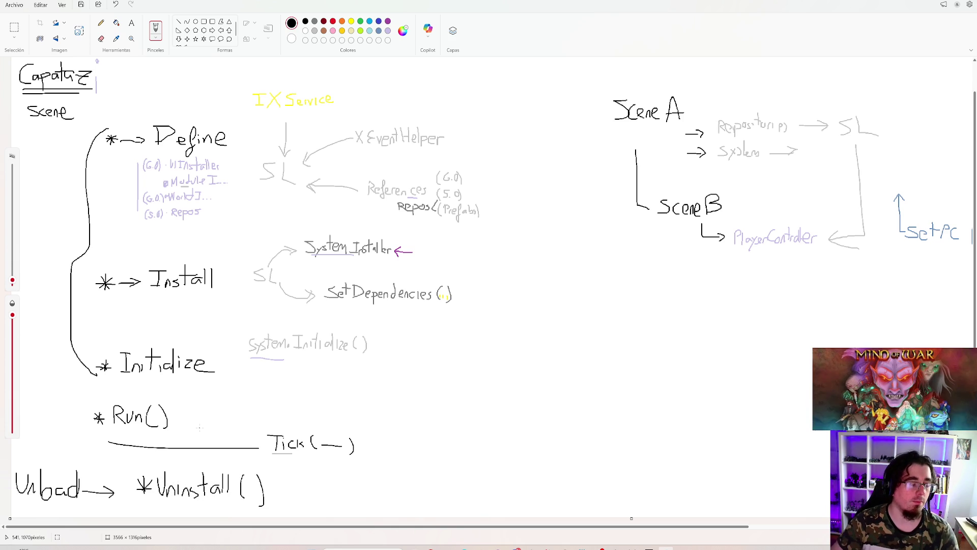
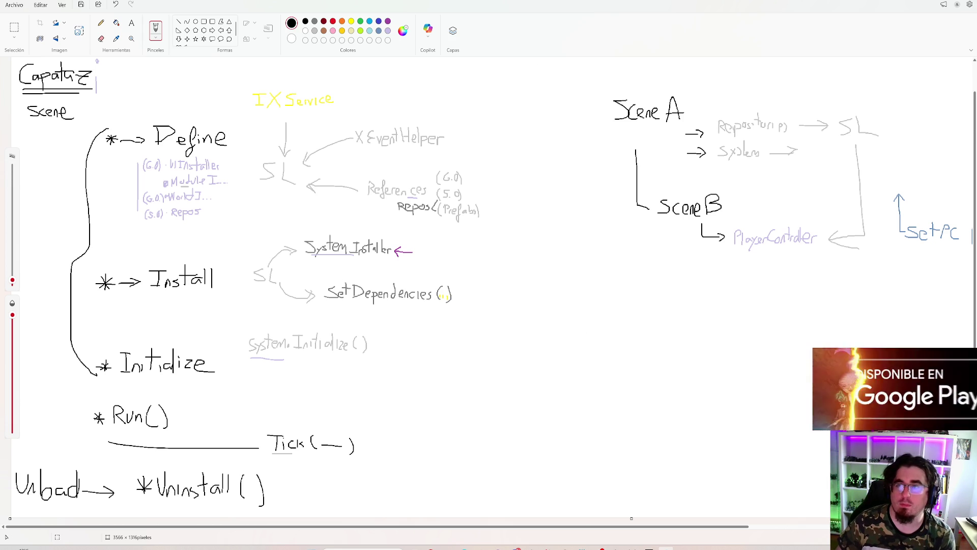
# Step: Leave the Paint diagram and bring up ContextSceneGameInstaller.cs in Rider
pyautogui.hotkey('alt', 'Tab')
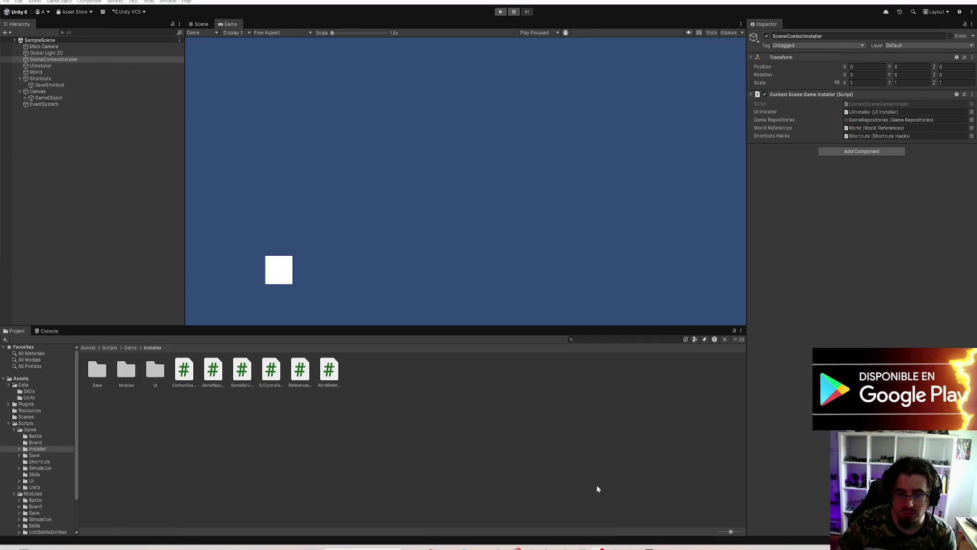
pyautogui.moveTo(548, 548)
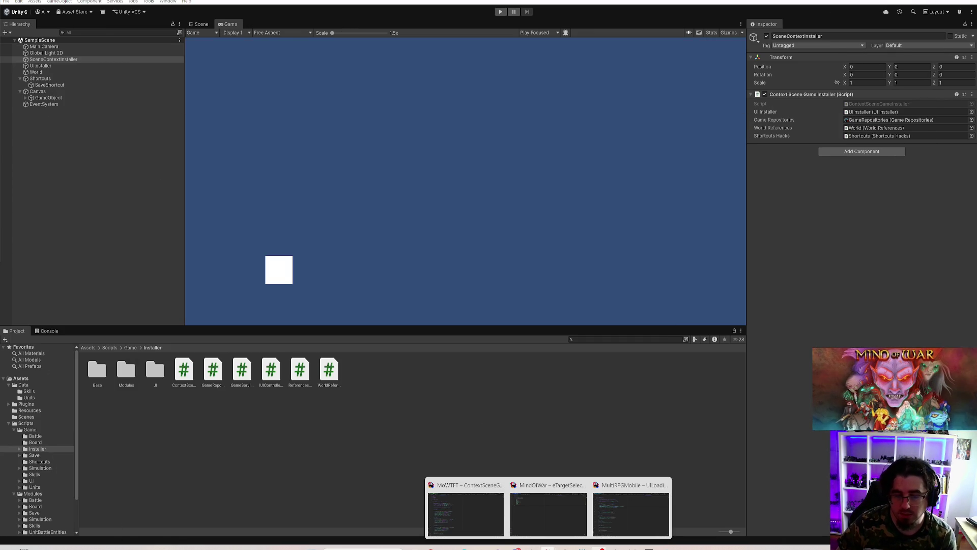
pyautogui.click(466, 514)
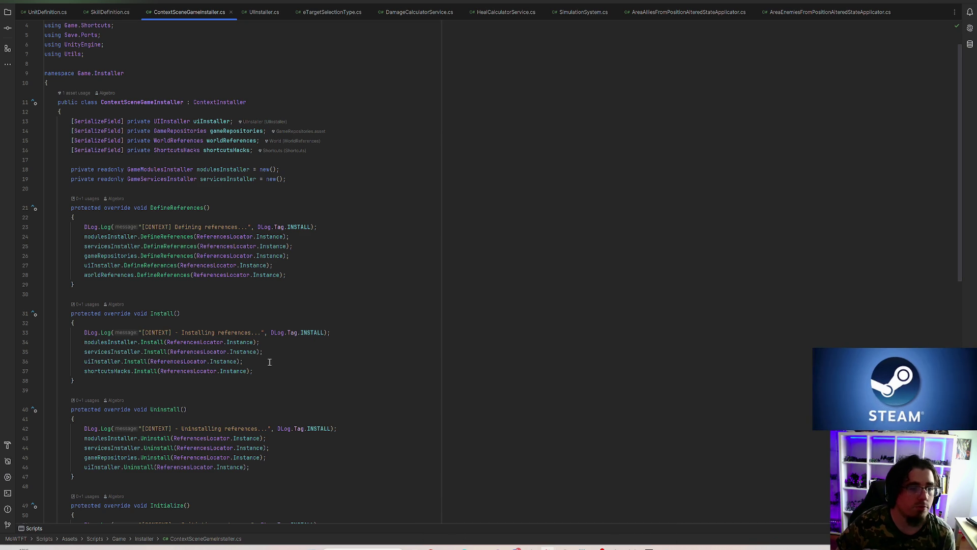
# Step: Navigate from the modulesInstaller field to GameModulesInstaller, then into UnitsModuleInstaller.cs
pyautogui.click(109, 237)
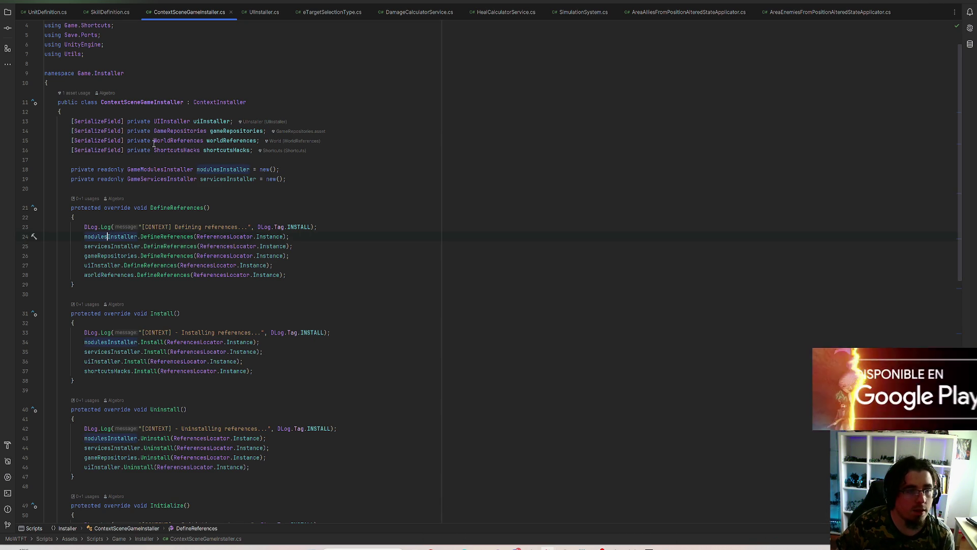
pyautogui.keyDown('ctrl'); pyautogui.click(112, 238); pyautogui.keyUp('ctrl')
pyautogui.keyDown('ctrl'); pyautogui.click(160, 192); pyautogui.keyUp('ctrl')
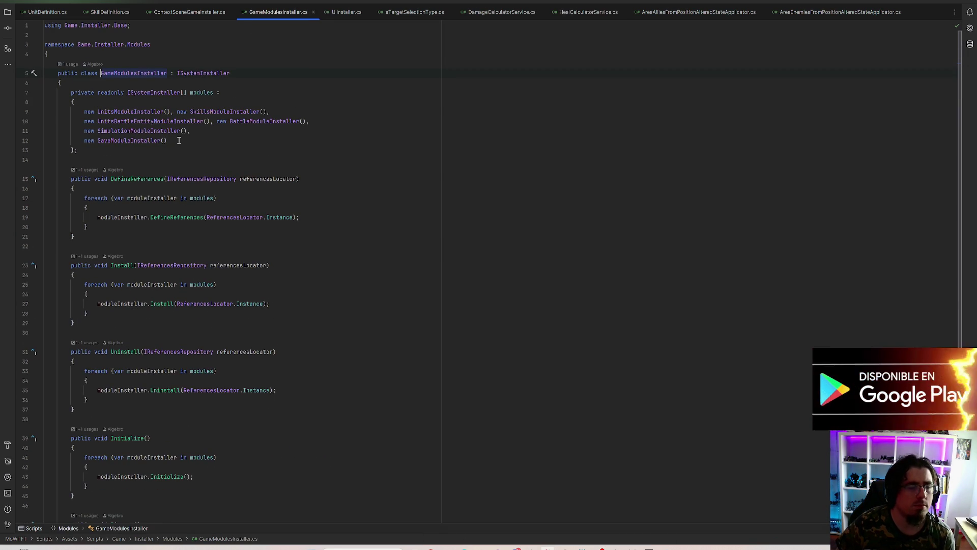
pyautogui.keyDown('ctrl'); pyautogui.click(131, 113); pyautogui.keyUp('ctrl')
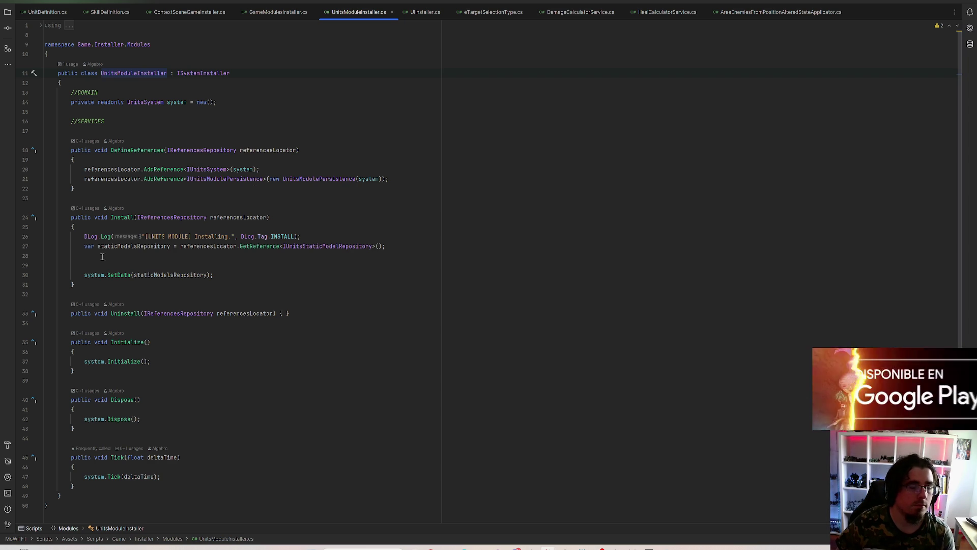
# Step: Inspect Install's referencesLocator, IUnitsStaticModelRepository lookup and system.SetData call
pyautogui.keyDown('ctrl'); pyautogui.click(232, 246); pyautogui.keyUp('ctrl')
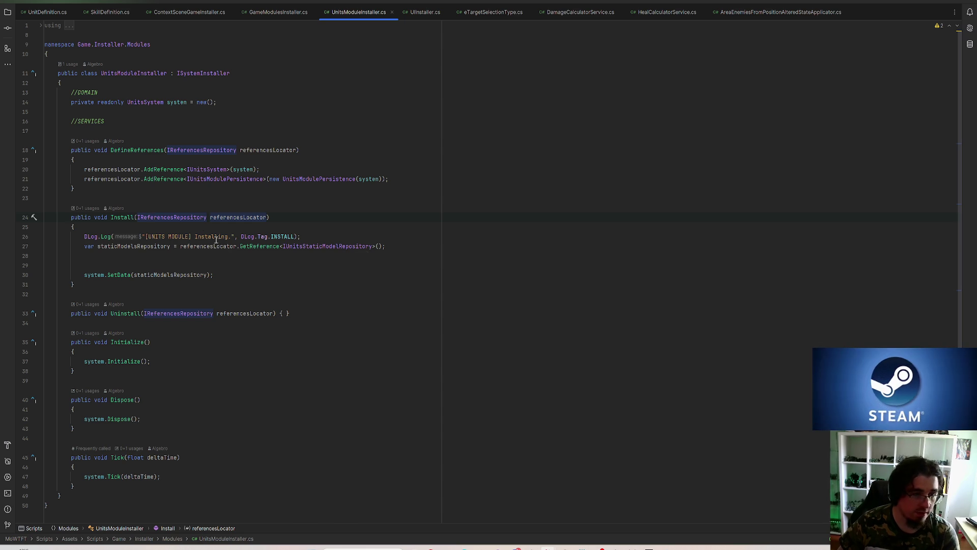
pyautogui.click(171, 218)
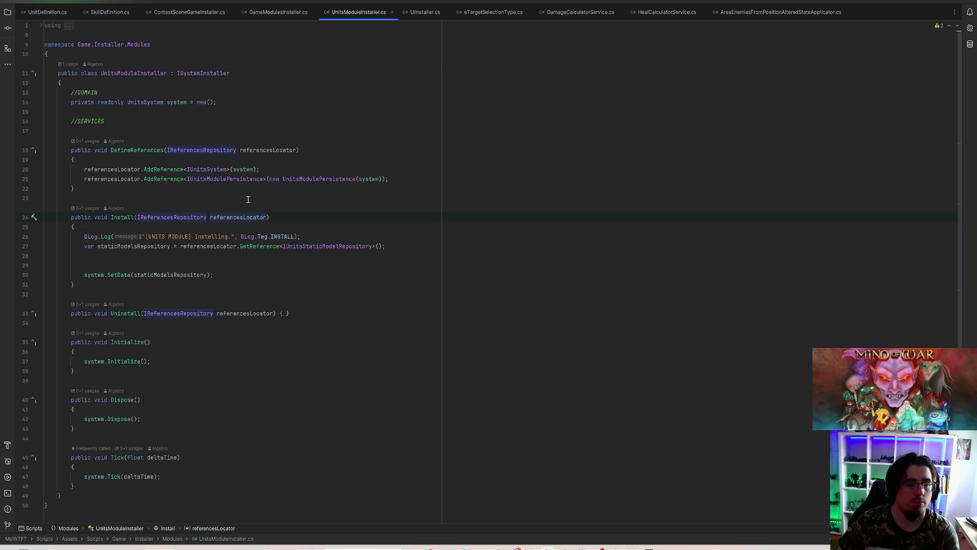
pyautogui.click(209, 246)
pyautogui.click(323, 246)
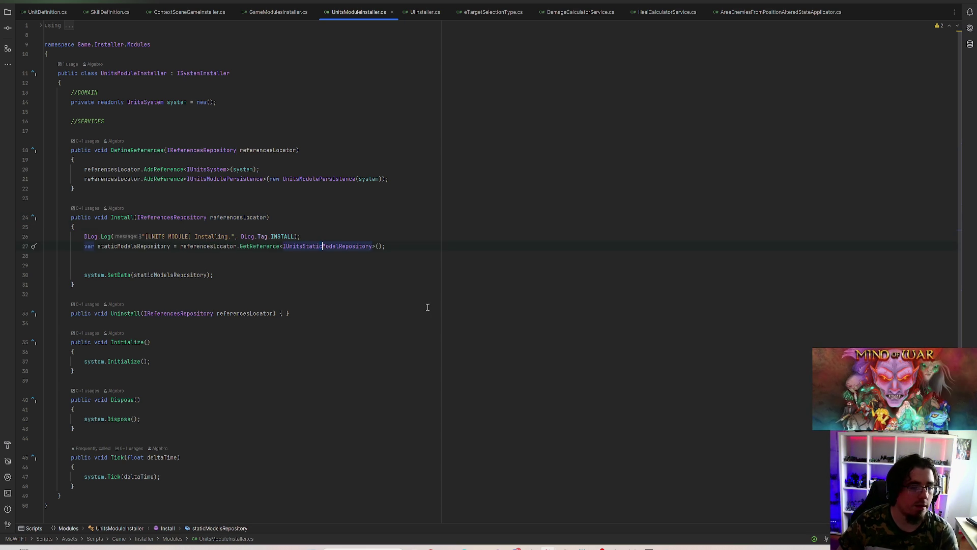
pyautogui.click(134, 246)
pyautogui.click(87, 275)
pyautogui.click(124, 275)
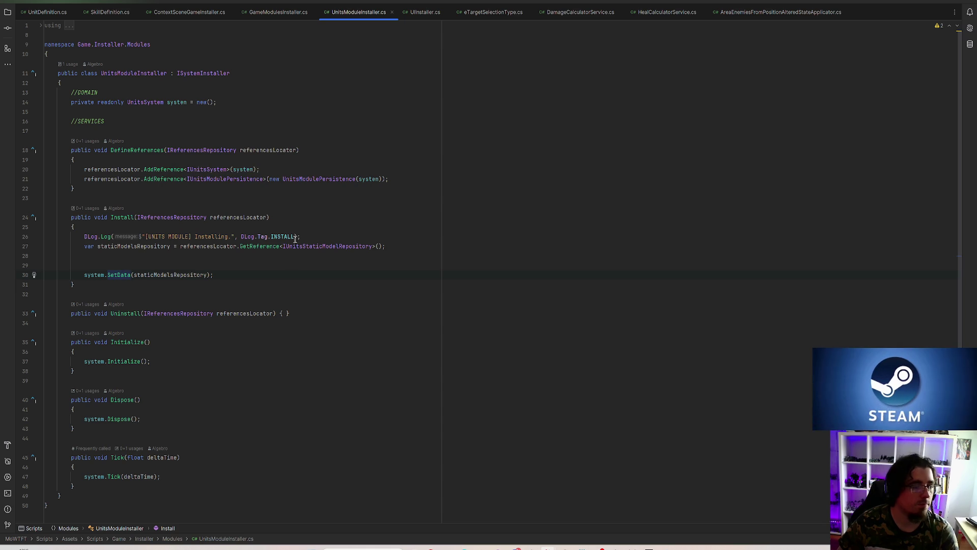
pyautogui.click(237, 264)
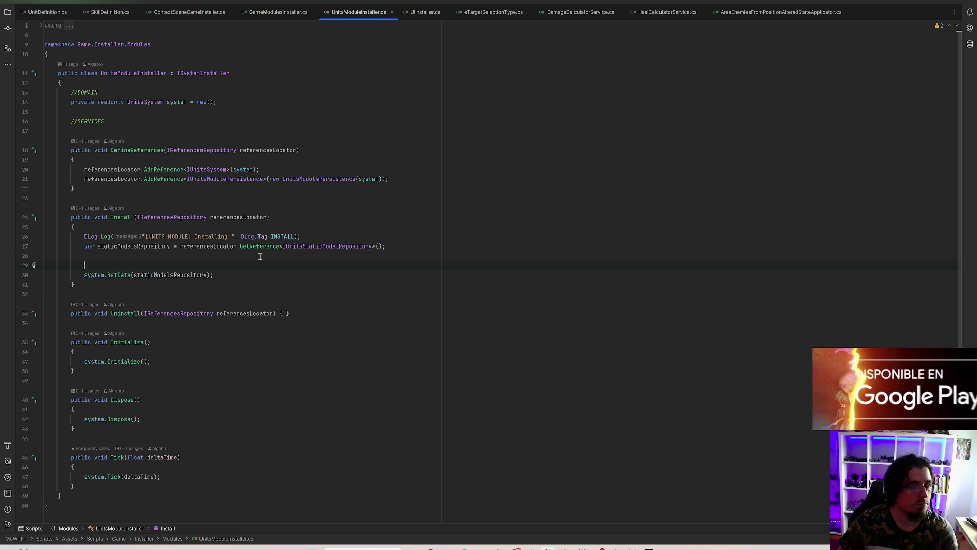
# Step: Delete the extra blank line above system.SetData in the Install method
pyautogui.press('BackSpace')
pyautogui.click(382, 236)
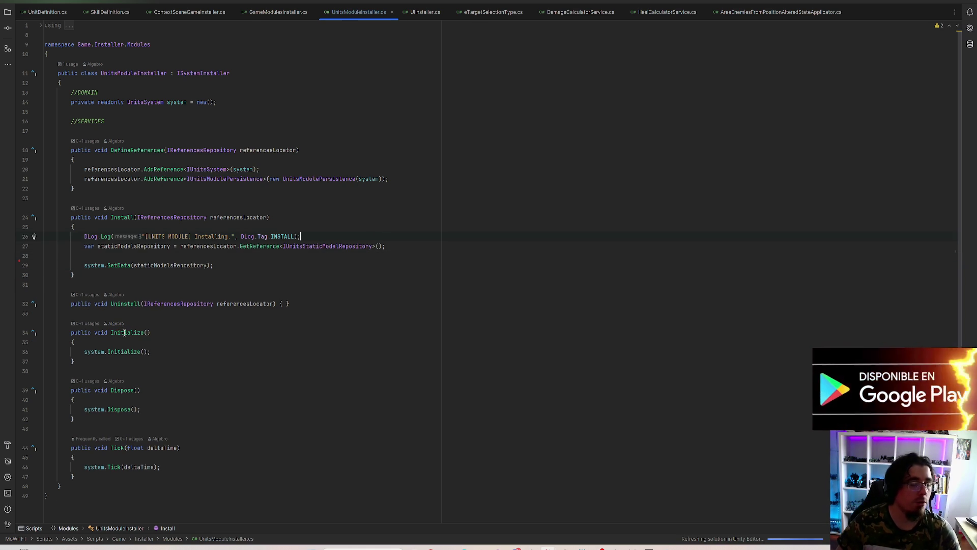
pyautogui.click(92, 351)
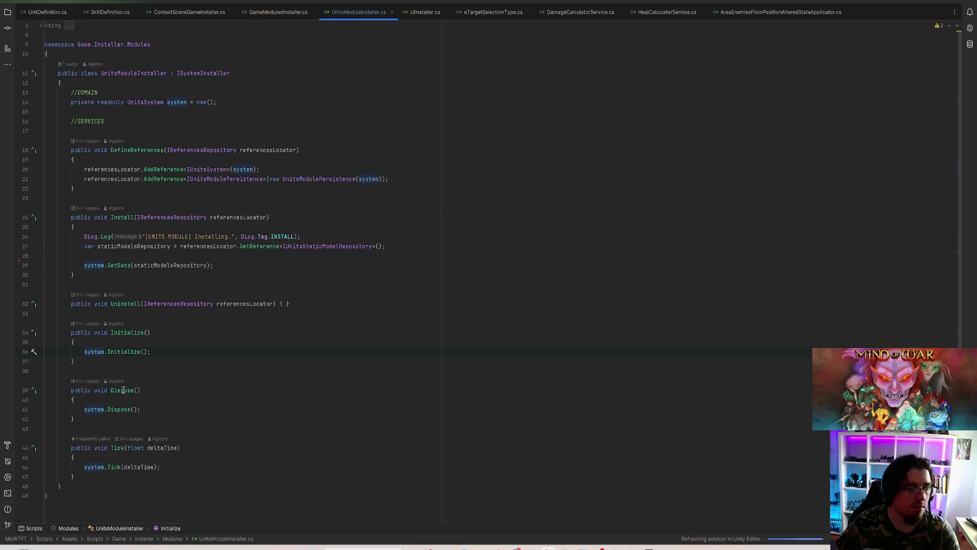
# Step: Review the Tick and DefineReferences methods, then return to the Paint diagram
pyautogui.click(112, 448)
pyautogui.click(99, 467)
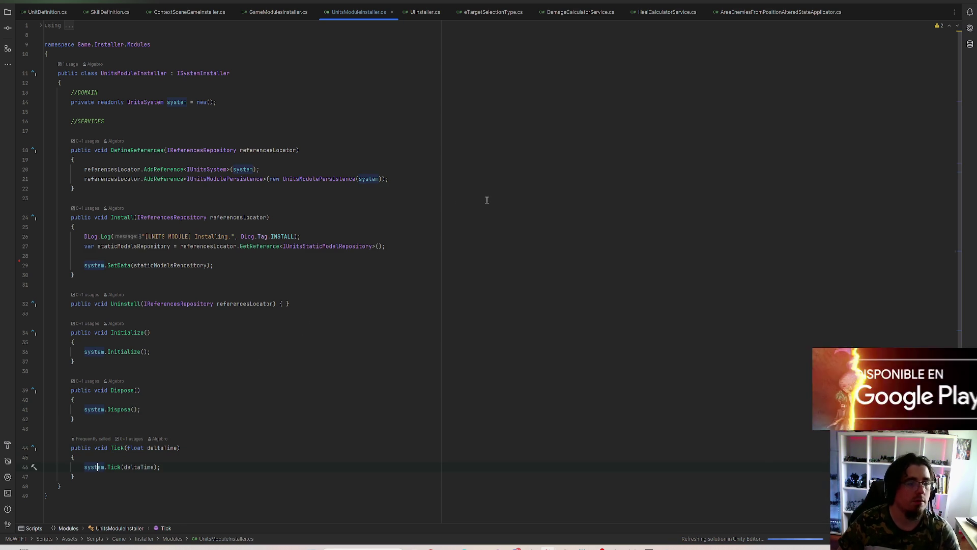
pyautogui.click(495, 175)
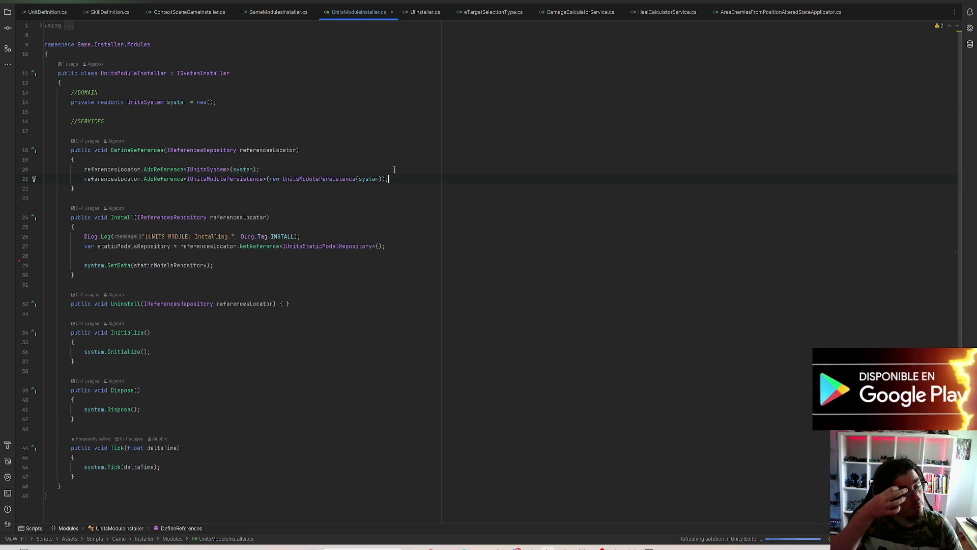
pyautogui.click(151, 73)
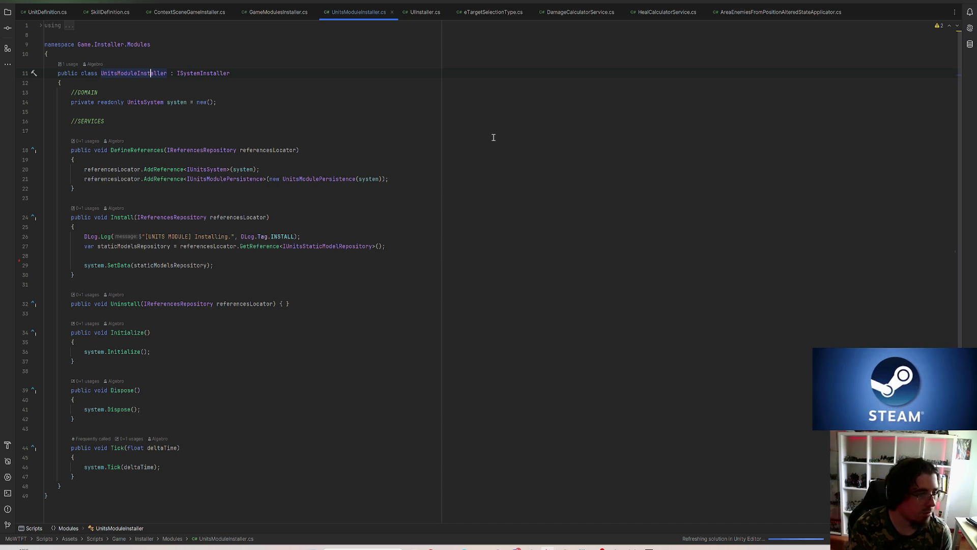
pyautogui.click(667, 548)
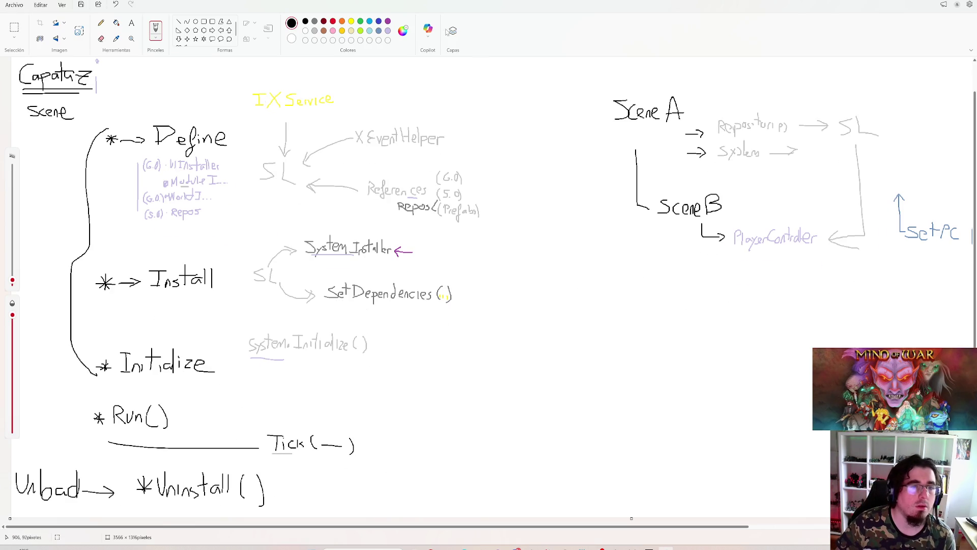
pyautogui.click(315, 23)
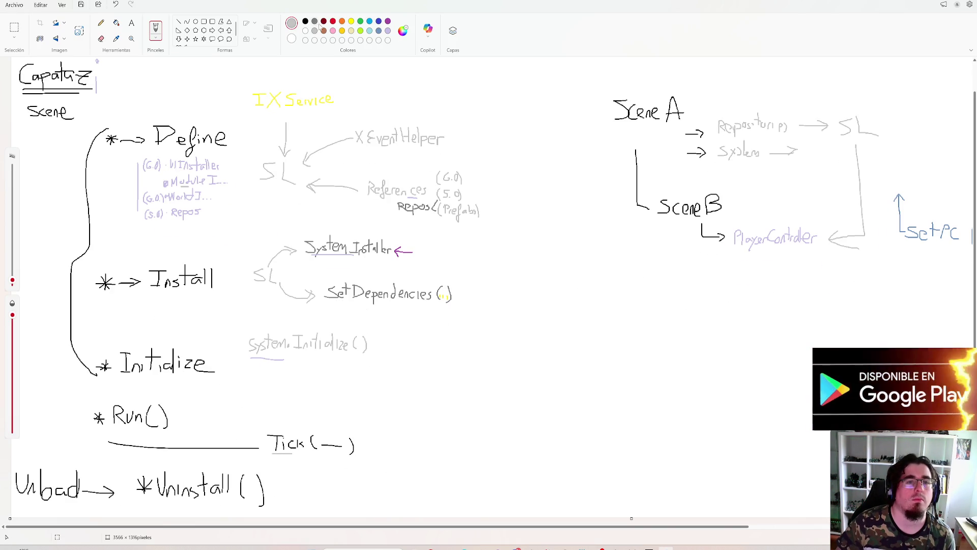
pyautogui.click(333, 30)
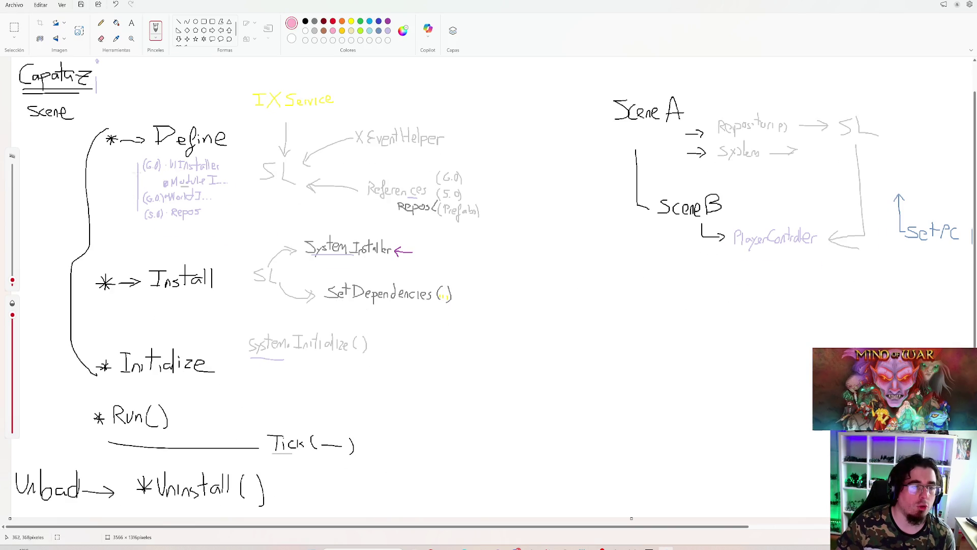
pyautogui.moveTo(222, 159)
pyautogui.mouseDown()
pyautogui.moveTo(235, 196)
pyautogui.moveTo(228, 218)
pyautogui.moveTo(207, 224)
pyautogui.mouseUp()
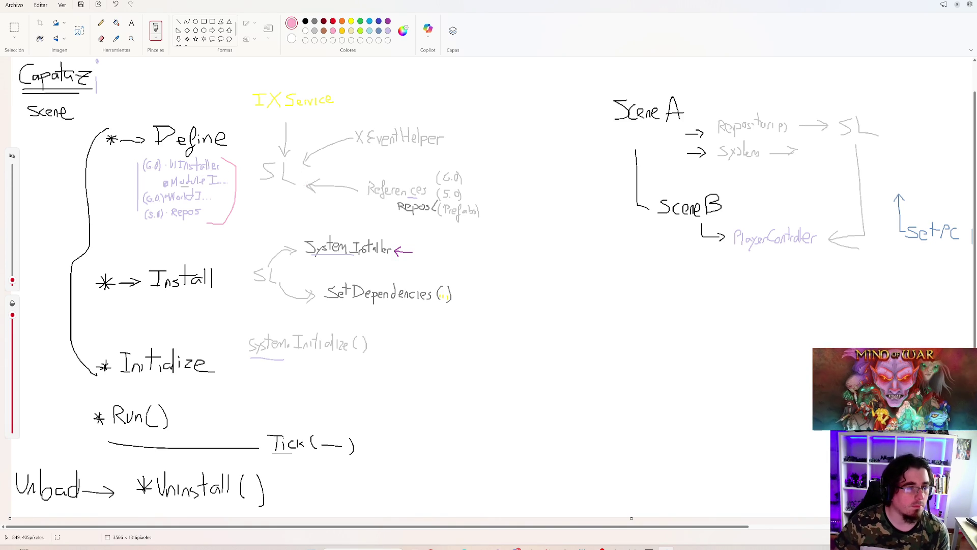
pyautogui.hotkey('ctrl', 'z')
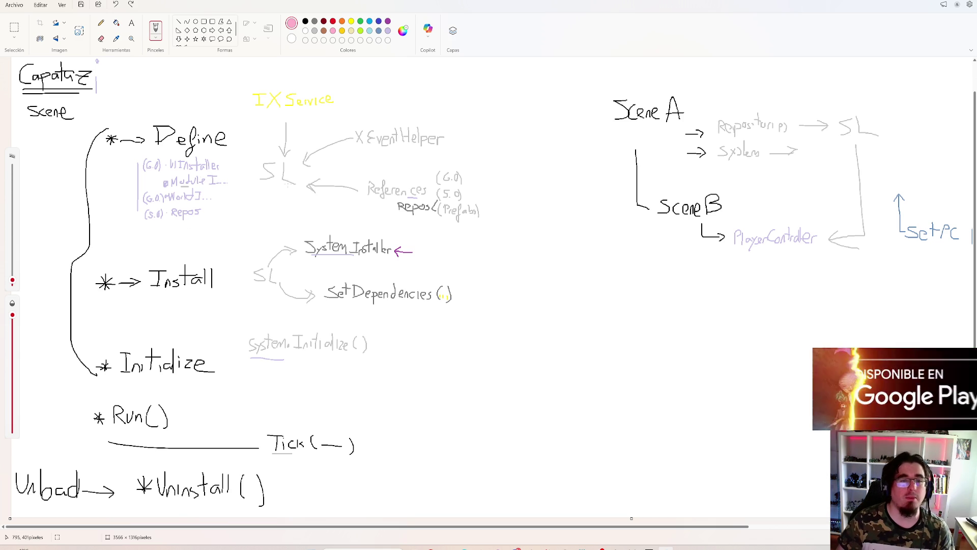
pyautogui.moveTo(275, 186); pyautogui.dragTo(293, 189)
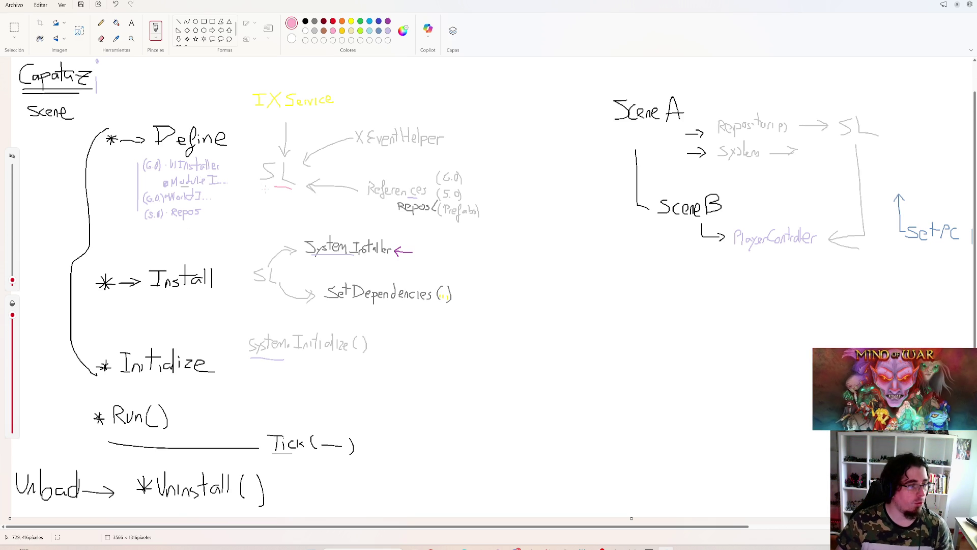
pyautogui.hotkey('ctrl', 'z')
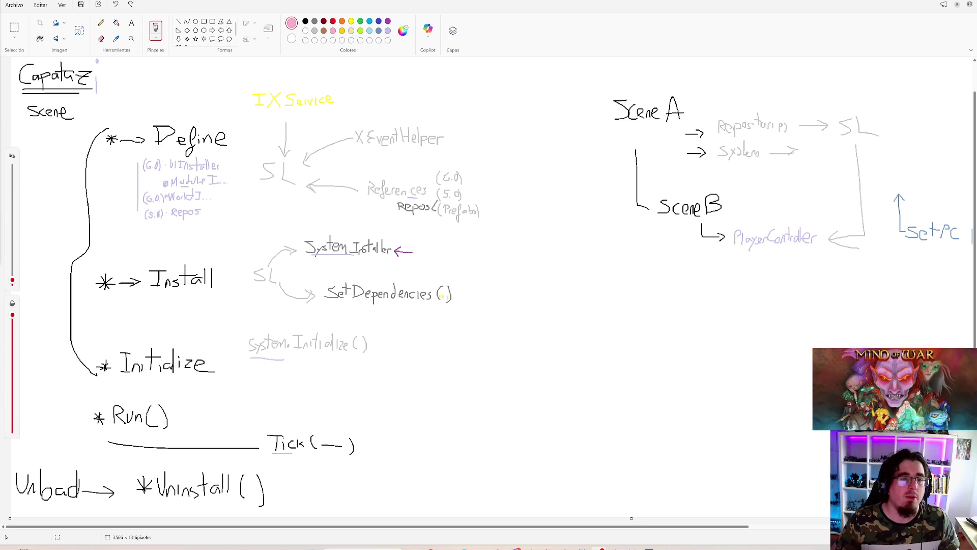
pyautogui.click(388, 32)
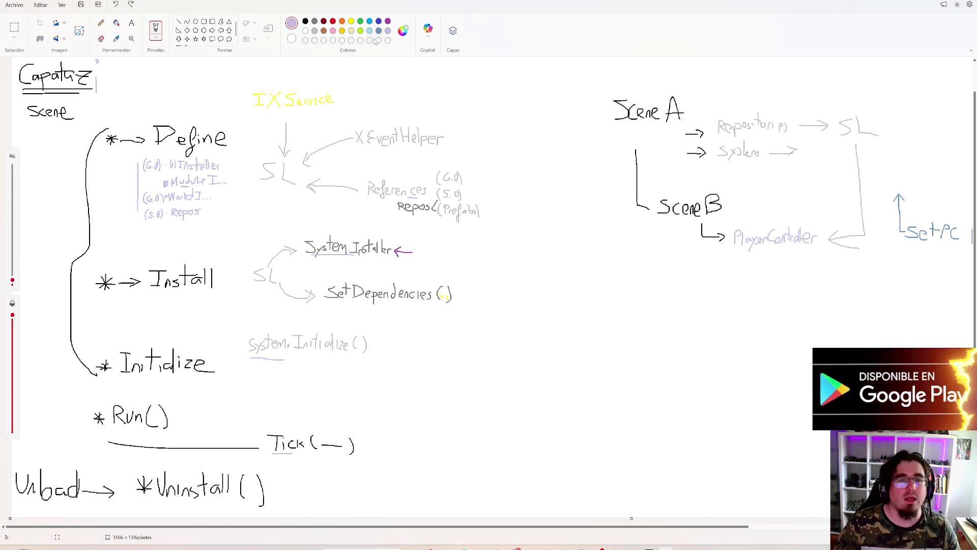
# Step: Undo a trial lavender circle around SL, then draw a second black underline under Capataz
pyautogui.moveTo(278, 158)
pyautogui.mouseDown()
pyautogui.moveTo(249, 174)
pyautogui.moveTo(294, 194)
pyautogui.moveTo(306, 163)
pyautogui.mouseUp()
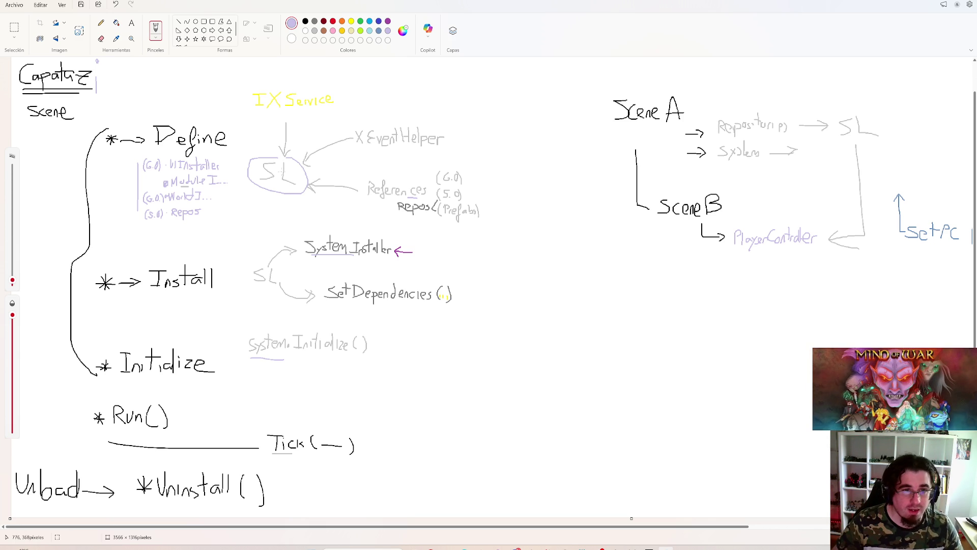
pyautogui.hotkey('ctrl', 'z')
pyautogui.click(305, 21)
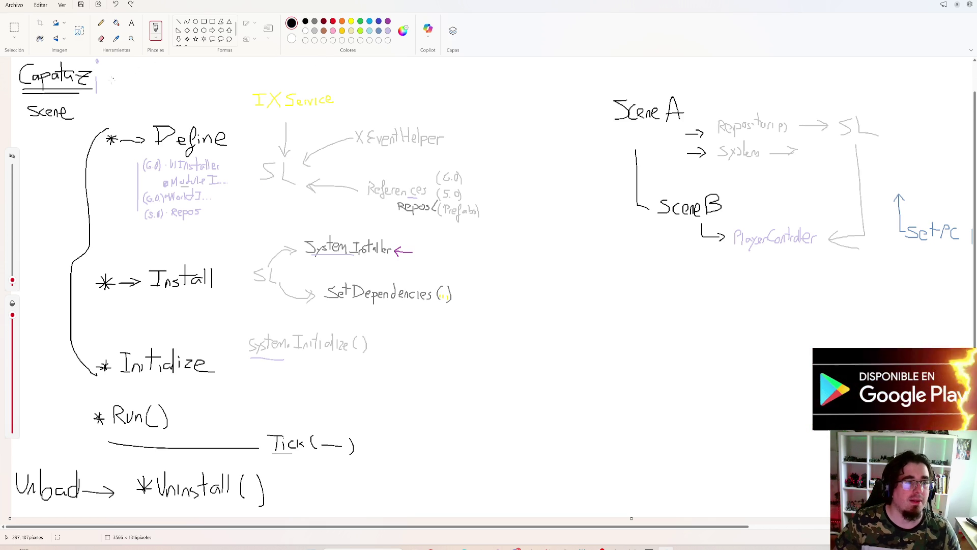
pyautogui.moveTo(24, 91)
pyautogui.mouseDown()
pyautogui.moveTo(89, 93)
pyautogui.moveTo(28, 93)
pyautogui.mouseUp()
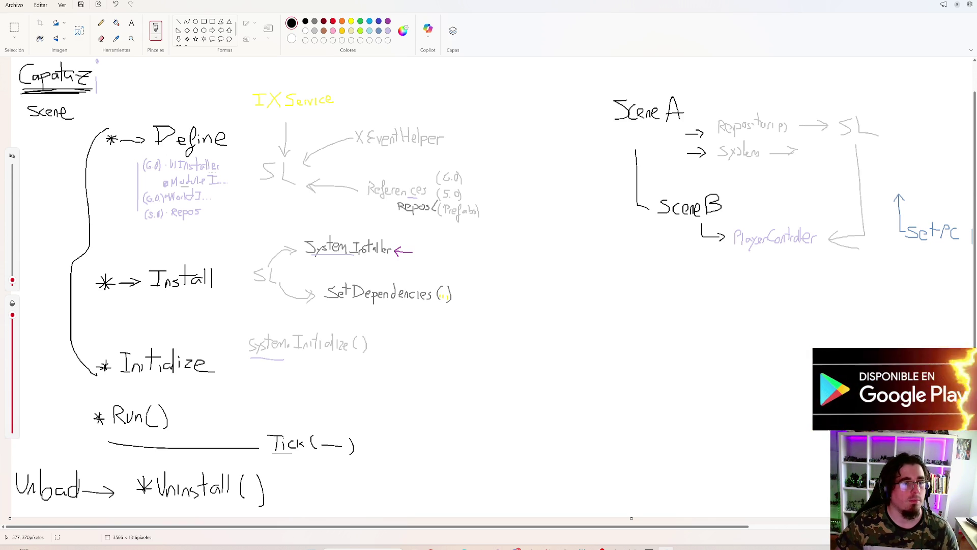
# Step: Undo a trial black stroke under SL, then switch through Rider to the Unity Editor
pyautogui.moveTo(266, 184); pyautogui.dragTo(295, 189)
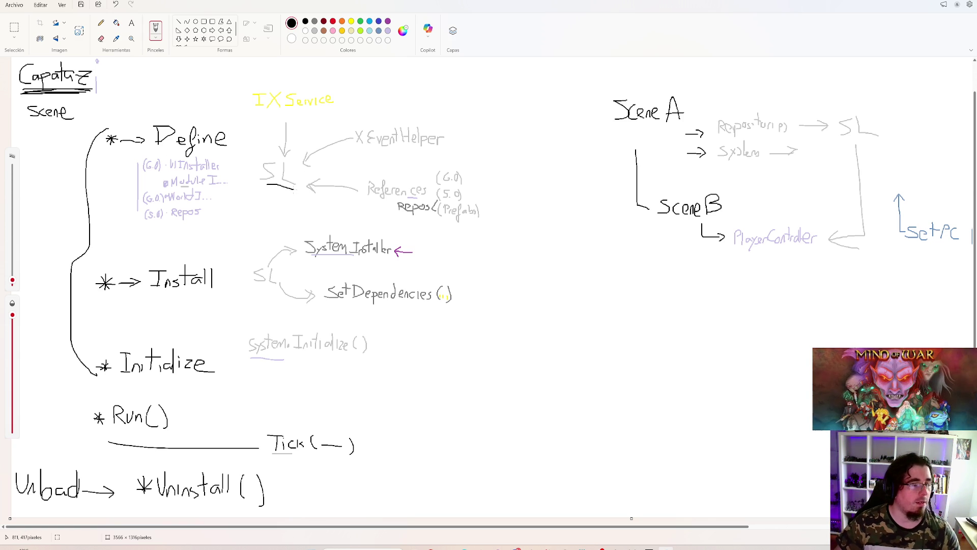
pyautogui.hotkey('ctrl', 'z')
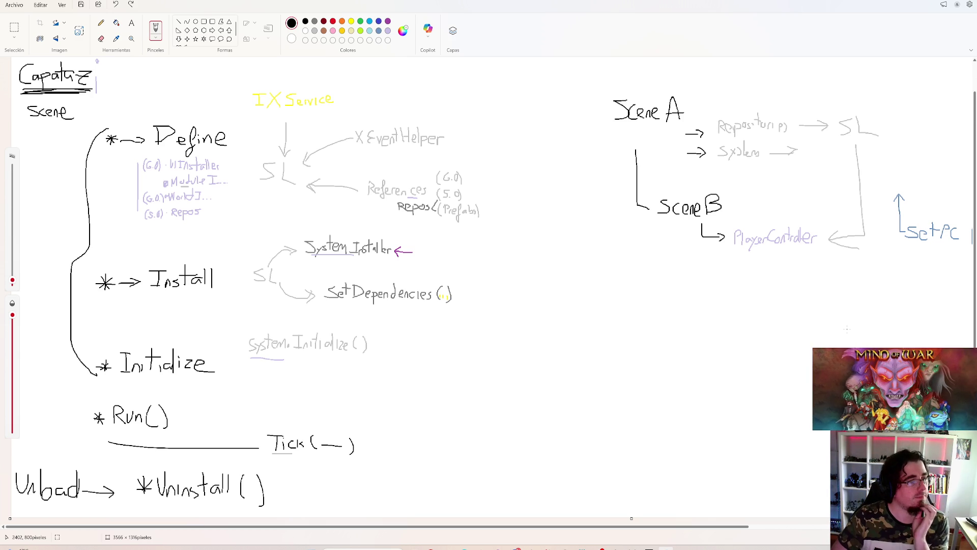
pyautogui.hotkey('alt', 'Tab')
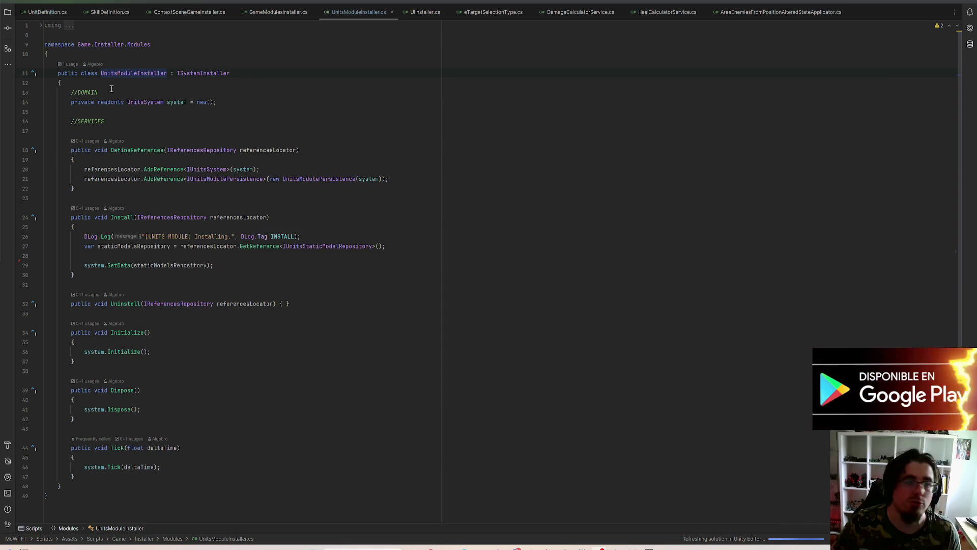
pyautogui.hotkey('alt', 'Tab')
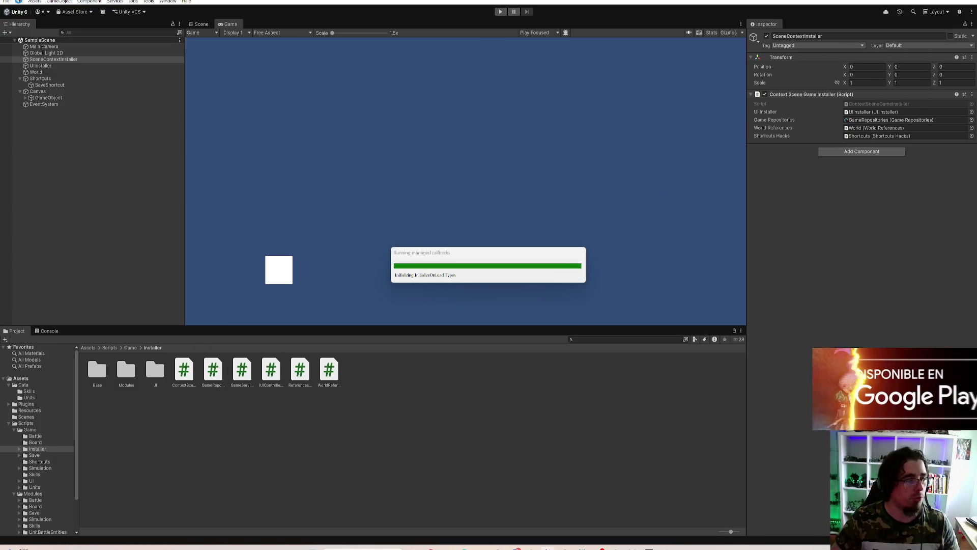
pyautogui.click(19, 2)
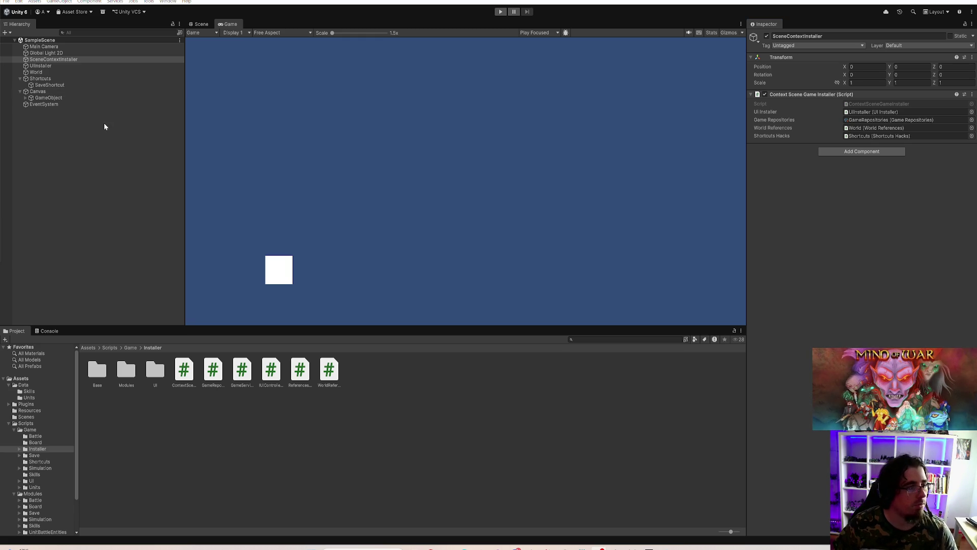
# Step: After script compilation finishes, deselect SceneContextInstaller in the Hierarchy
pyautogui.click(93, 174)
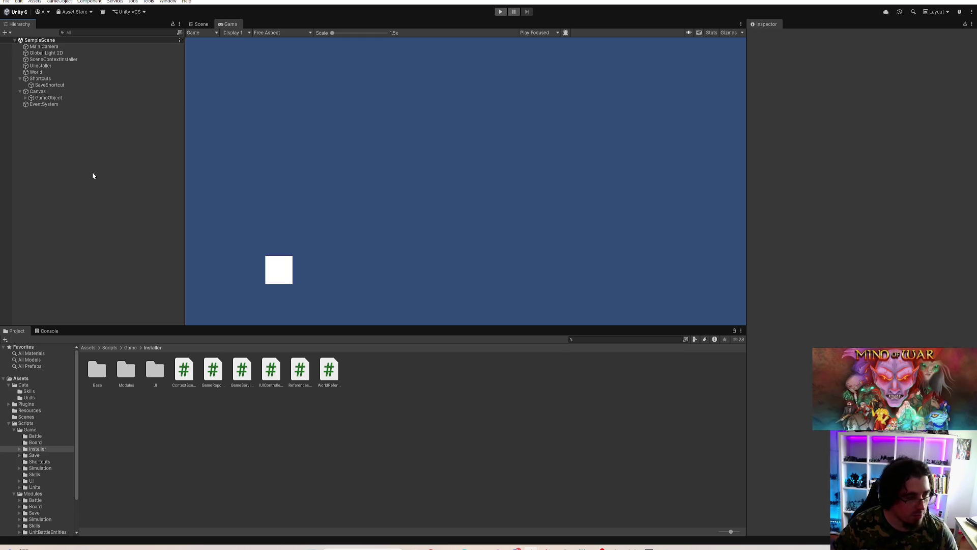
pyautogui.click(6, 2)
pyautogui.click(6, 1)
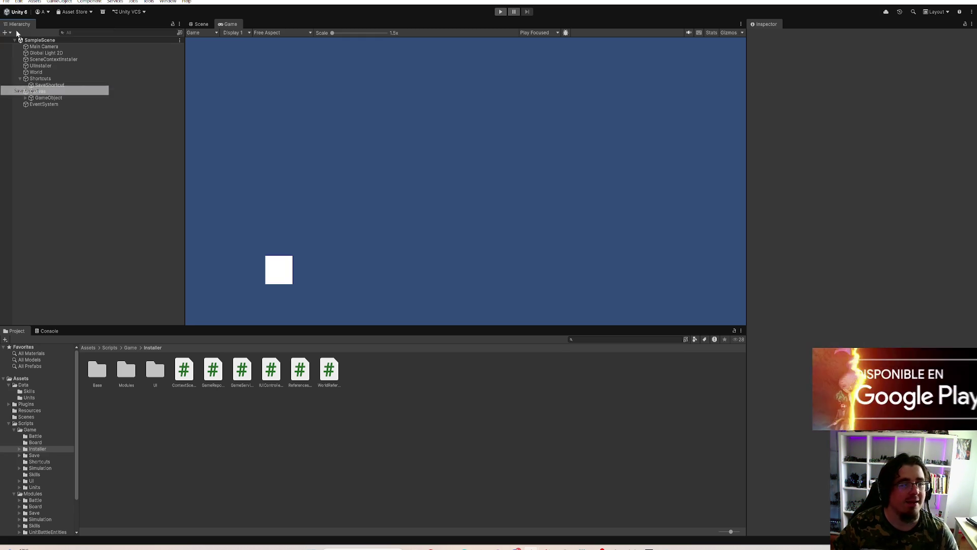
pyautogui.click(6, 2)
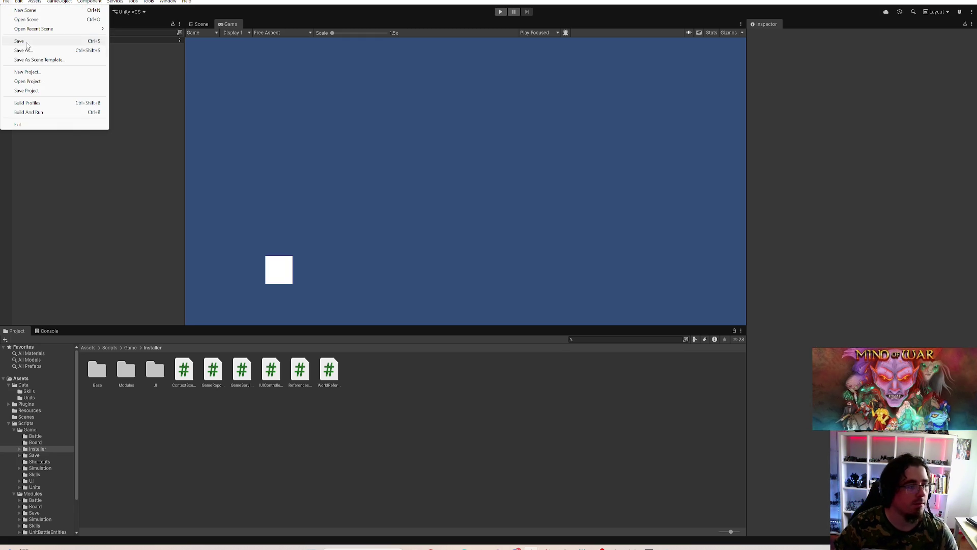
pyautogui.click(85, 198)
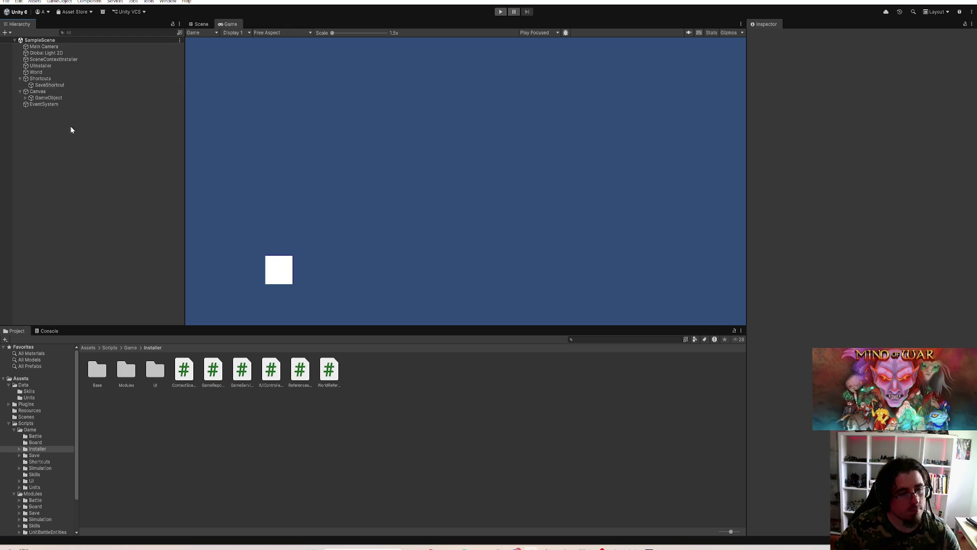
pyautogui.click(51, 92)
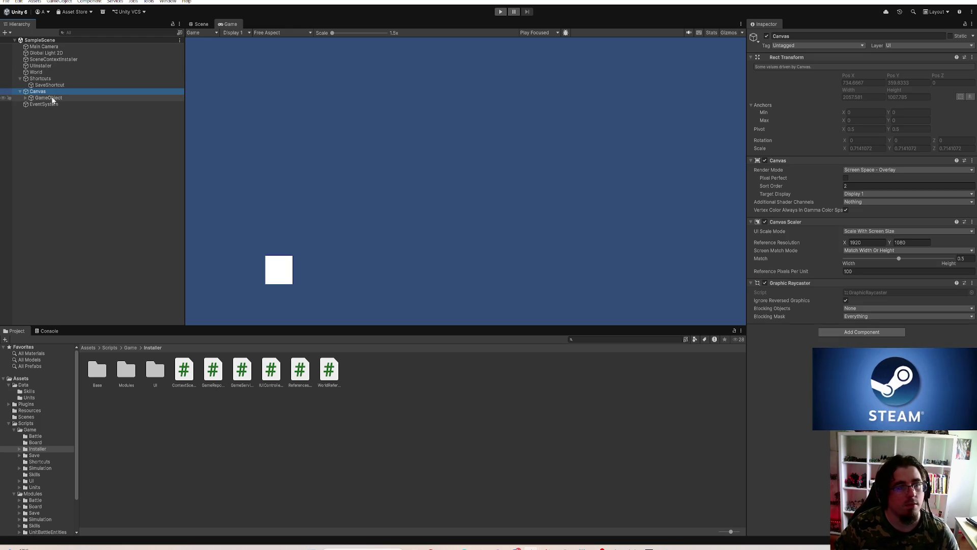
pyautogui.click(53, 98)
pyautogui.click(85, 206)
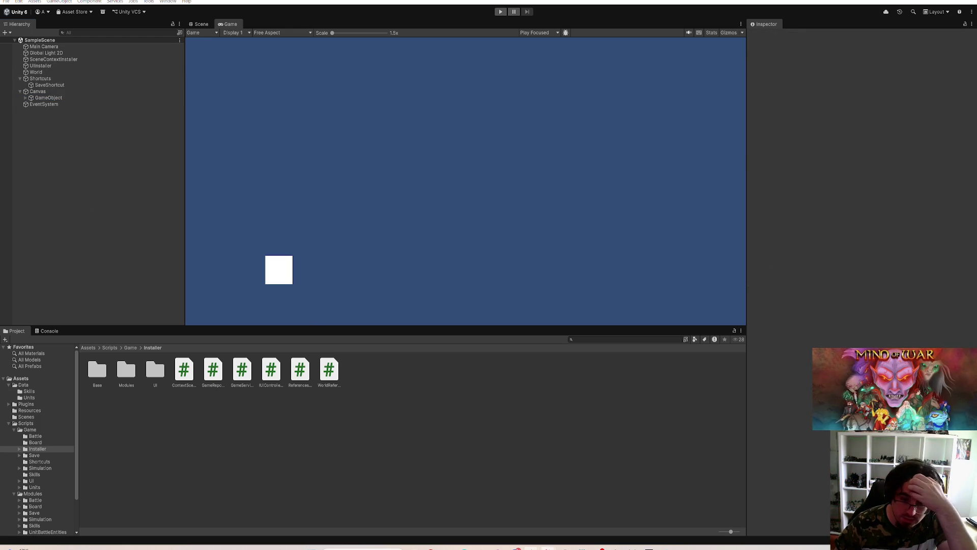
pyautogui.moveTo(549, 547)
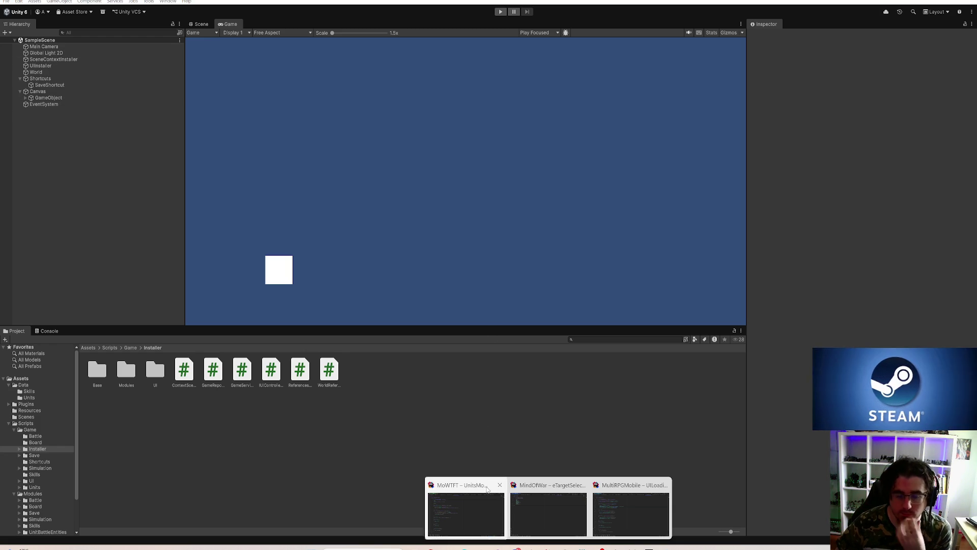
# Step: Find 'Awake(' in files, scoped to the Assets\Scripts directory
pyautogui.click(489, 485)
pyautogui.hotkey('ctrl', 'shift', 'f')
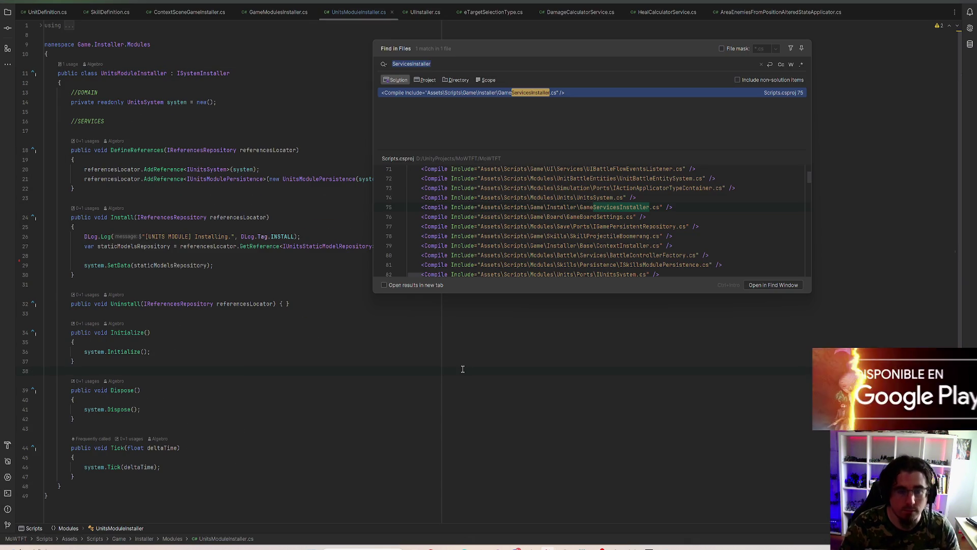
pyautogui.write('Awake(')
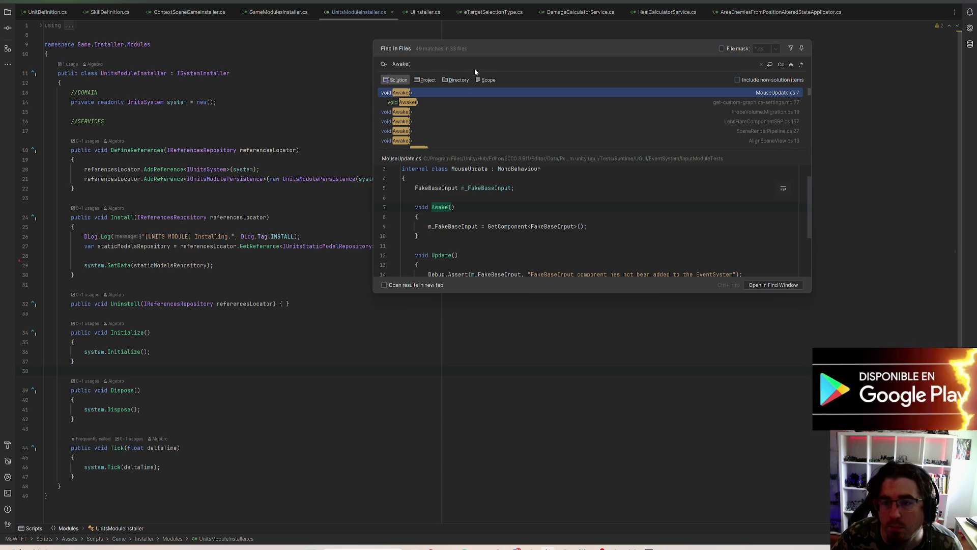
pyautogui.click(459, 80)
pyautogui.moveTo(634, 79); pyautogui.dragTo(859, 72)
pyautogui.press('BackSpace')
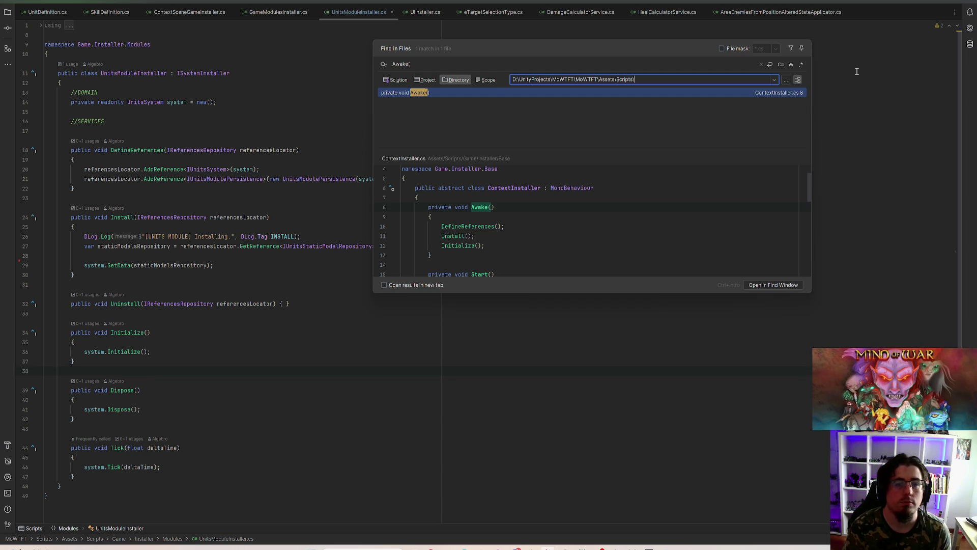
pyautogui.moveTo(423, 63); pyautogui.dragTo(402, 64)
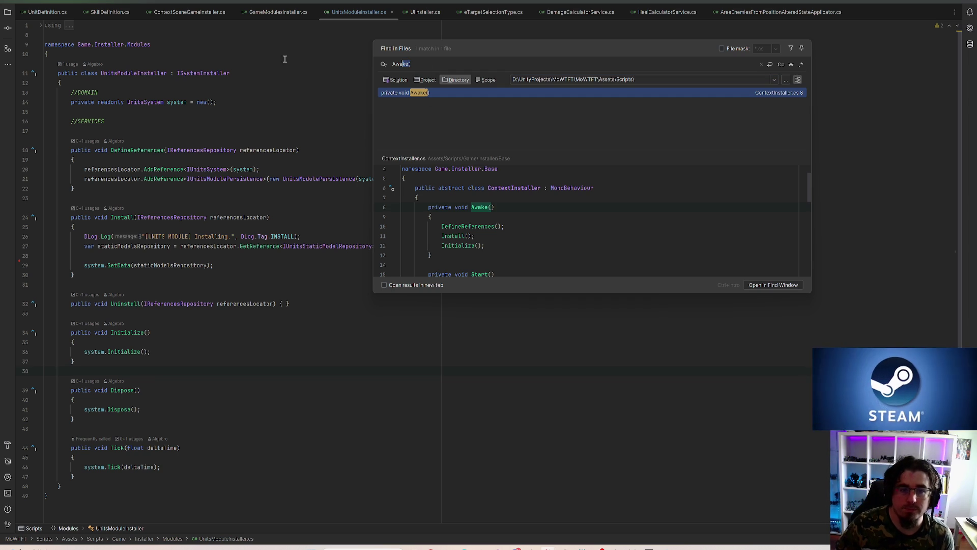
pyautogui.hotkey('ctrl', 'a')
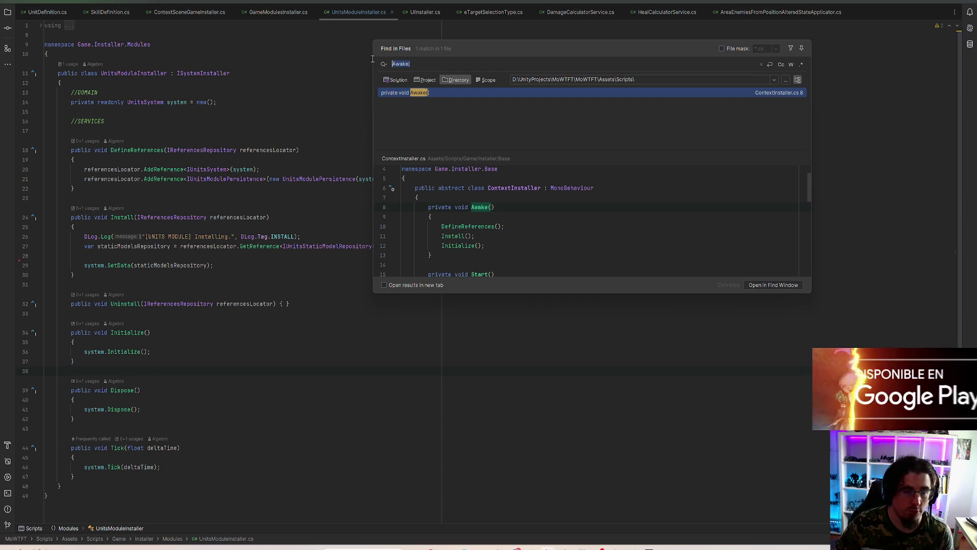
pyautogui.click(306, 112)
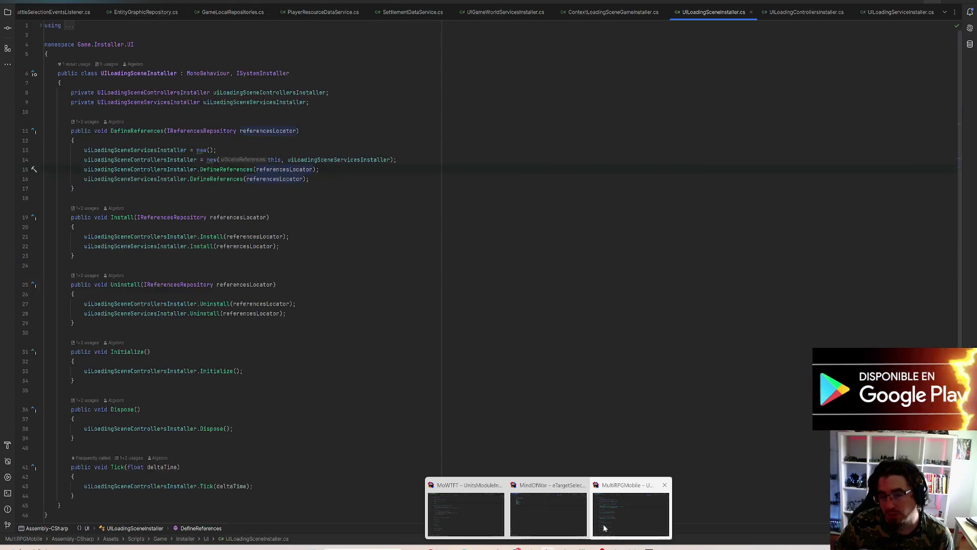
# Step: In the other Rider project, search 'Awake(' across the whole Scripts directory
pyautogui.click(557, 523)
pyautogui.hotkey('ctrl', 'shift', 'f')
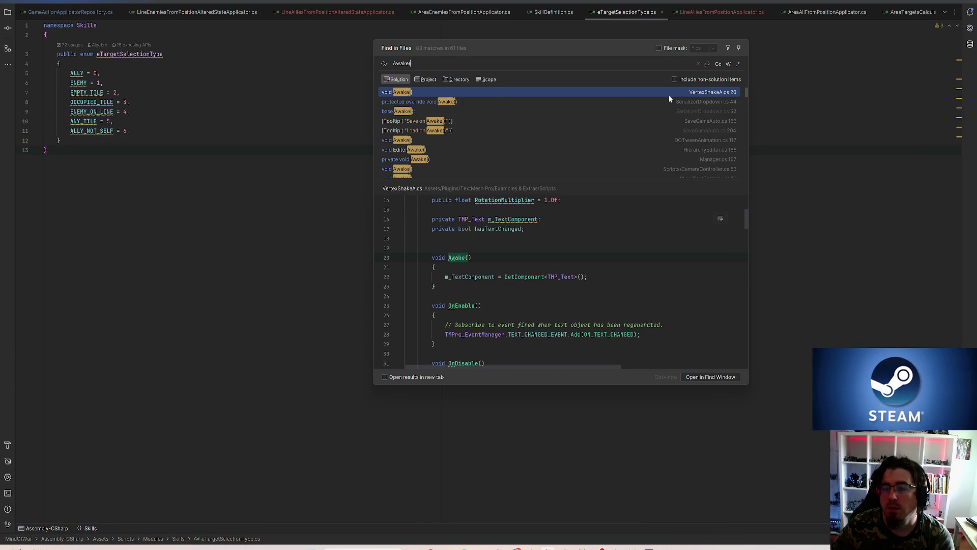
pyautogui.click(456, 80)
pyautogui.moveTo(644, 79); pyautogui.dragTo(708, 79)
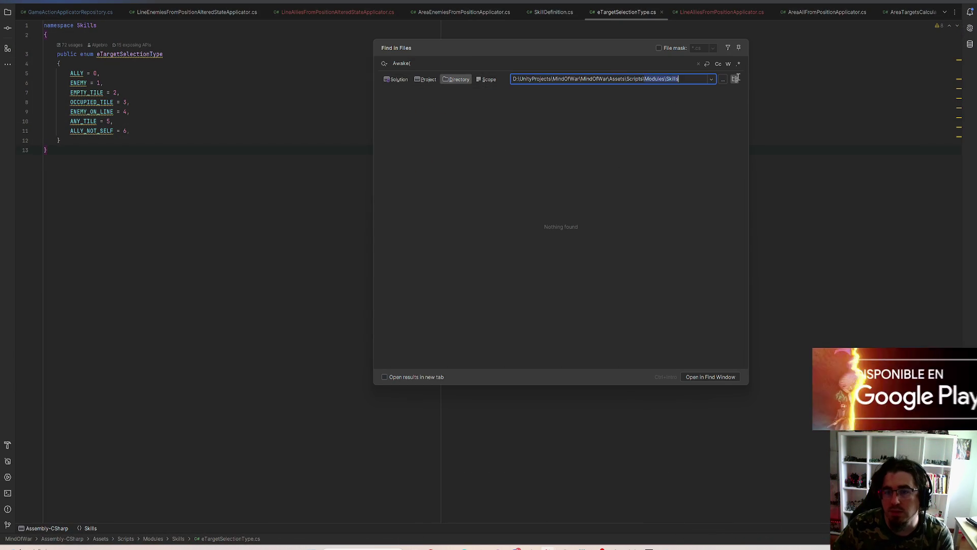
pyautogui.press('BackSpace')
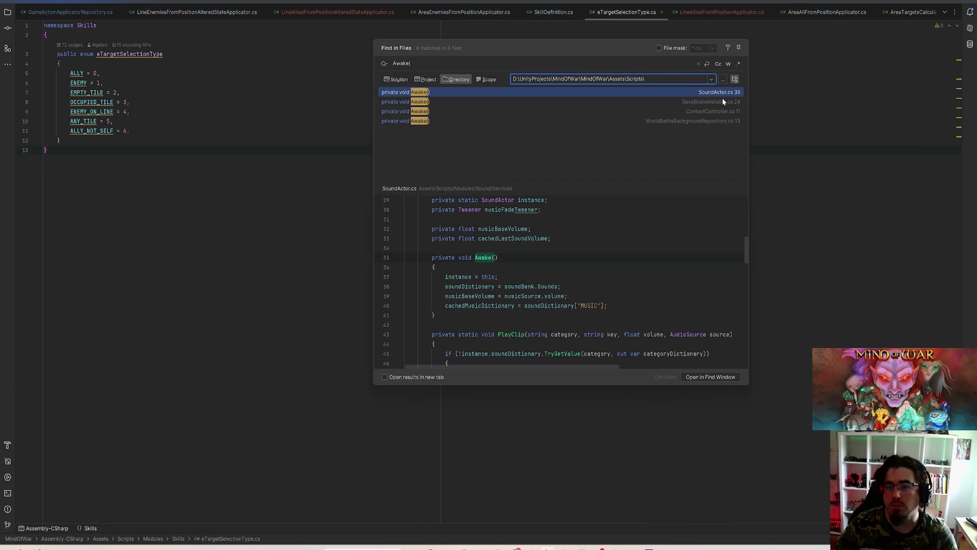
# Step: Preview the SaveSceneInstaller.cs match, looking at the SaveGame call and debug log lines
pyautogui.click(722, 101)
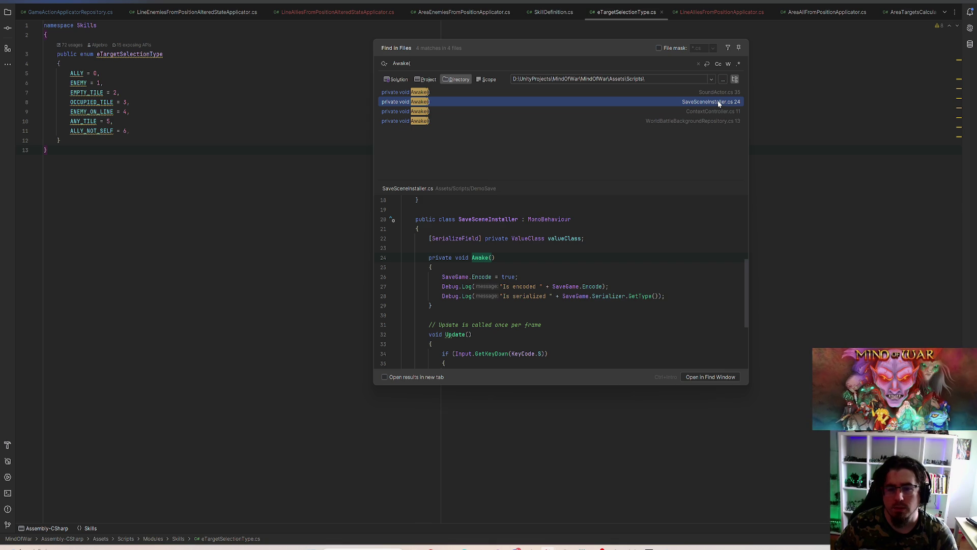
pyautogui.scroll(5, 606, 216)
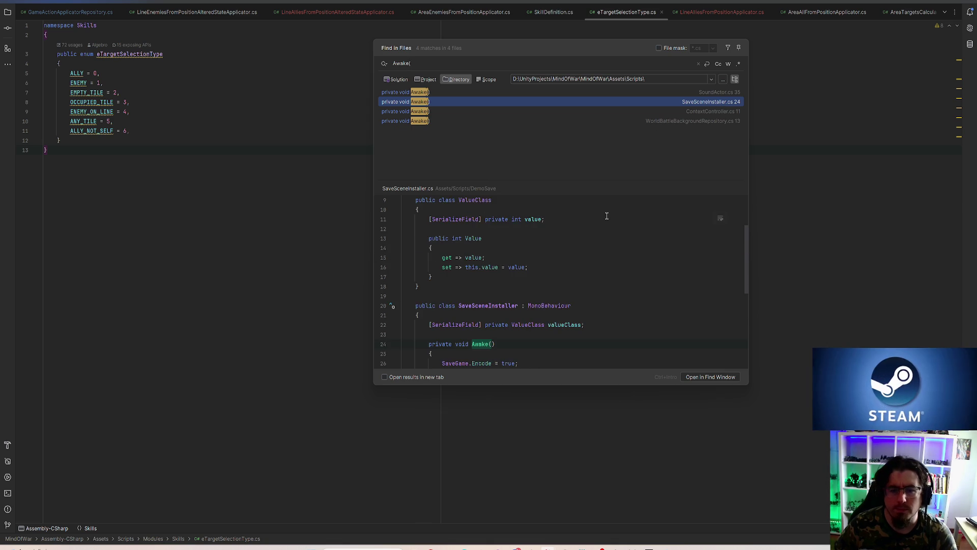
pyautogui.scroll(-3, 606, 216)
pyautogui.scroll(-5, 601, 216)
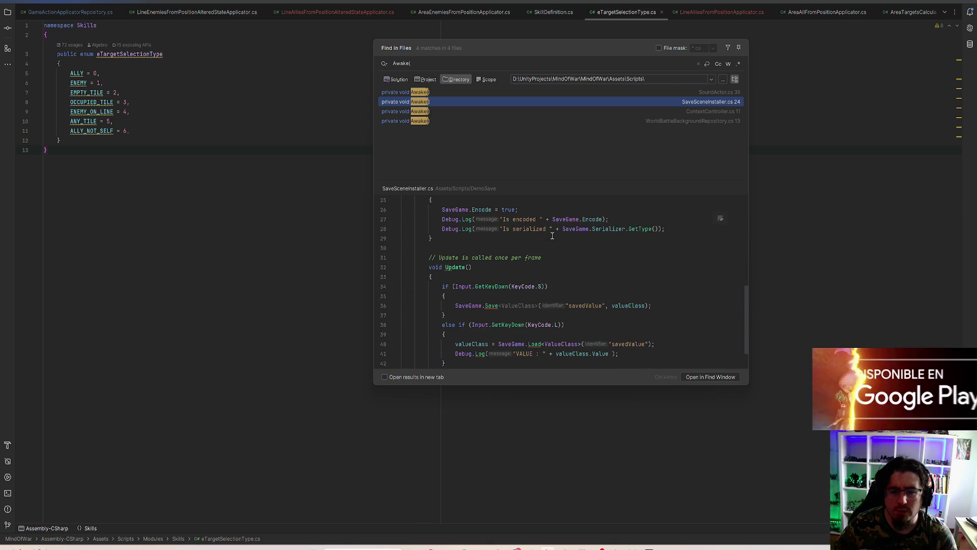
pyautogui.scroll(2, 512, 243)
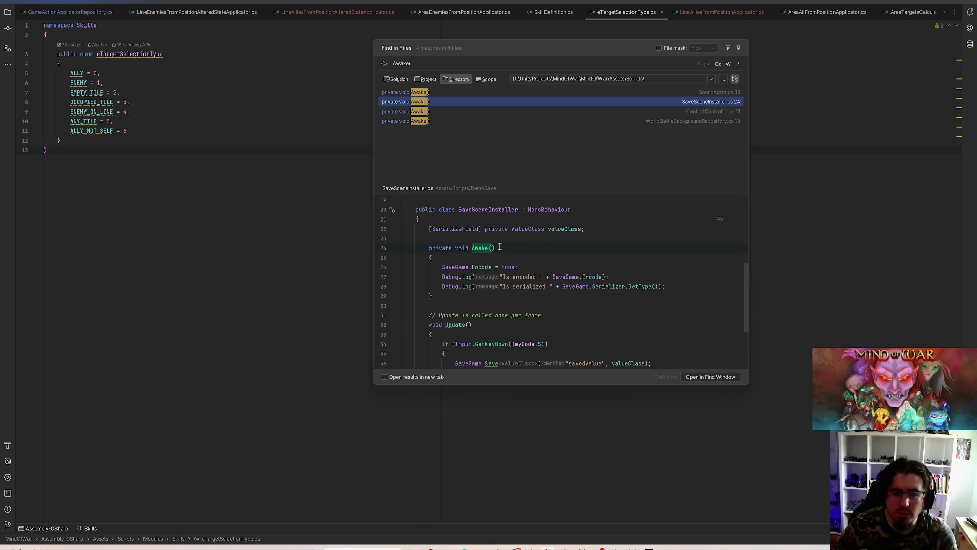
pyautogui.click(469, 269)
pyautogui.scroll(4, 468, 285)
pyautogui.scroll(-1, 468, 319)
pyautogui.moveTo(504, 335); pyautogui.dragTo(665, 344)
pyautogui.click(665, 344)
pyautogui.scroll(-3, 588, 271)
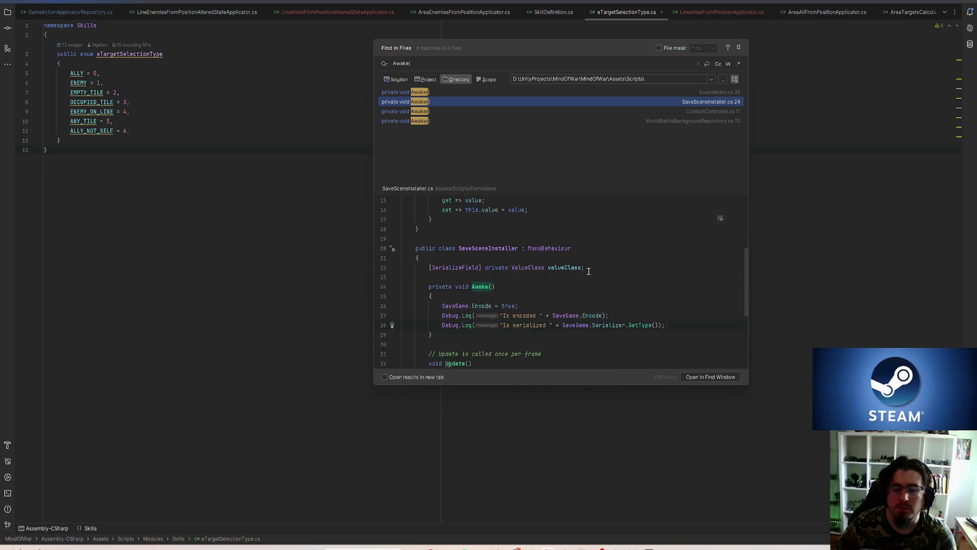
# Step: Recheck the SaveSceneInstaller.cs preview around the DemoSave namespace and Awake body
pyautogui.click(695, 104)
pyautogui.scroll(5, 606, 226)
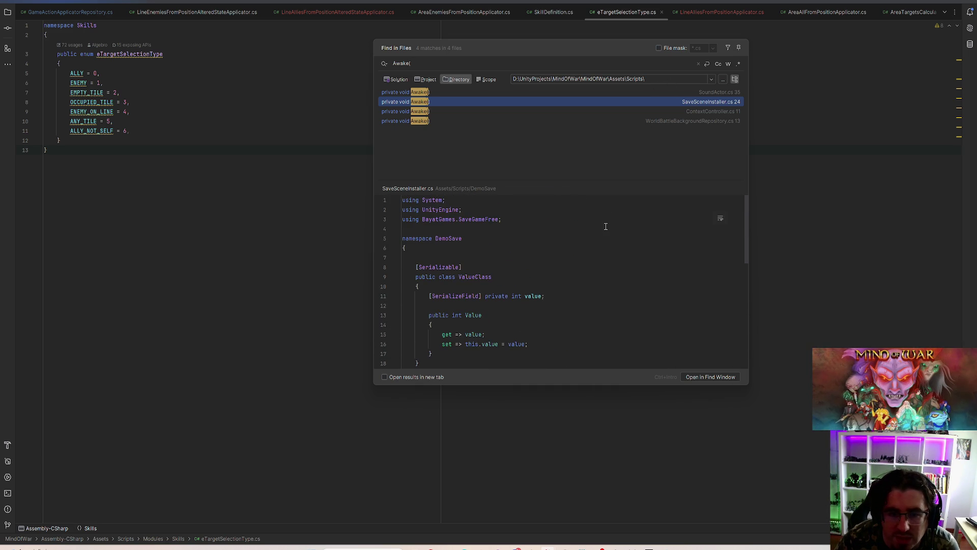
pyautogui.doubleClick(448, 238)
pyautogui.scroll(-3, 574, 227)
pyautogui.scroll(-3, 561, 240)
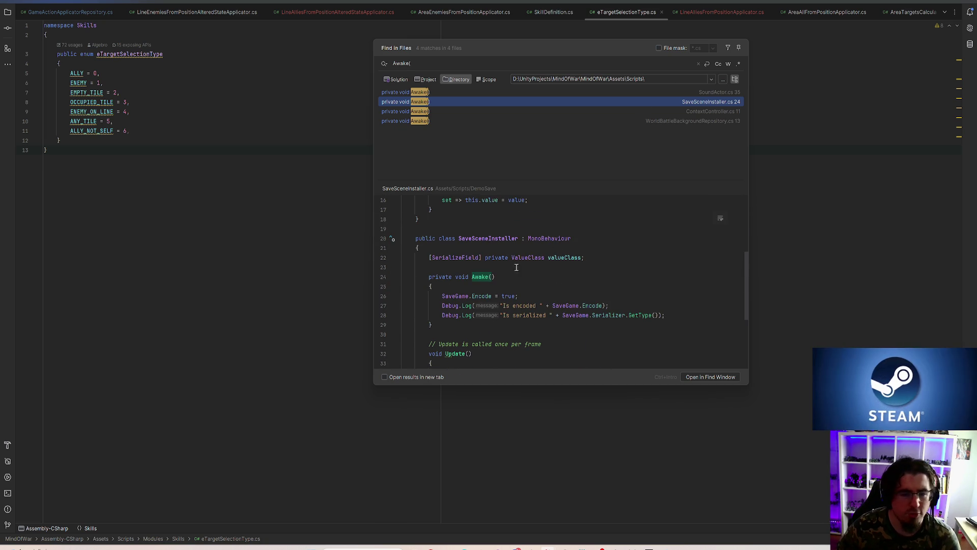
pyautogui.click(490, 283)
pyautogui.click(632, 315)
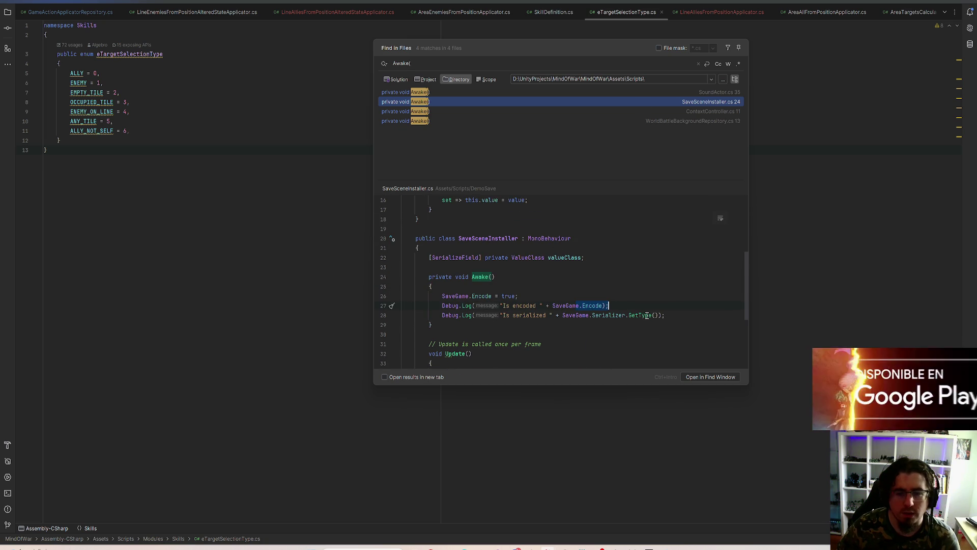
pyautogui.click(666, 316)
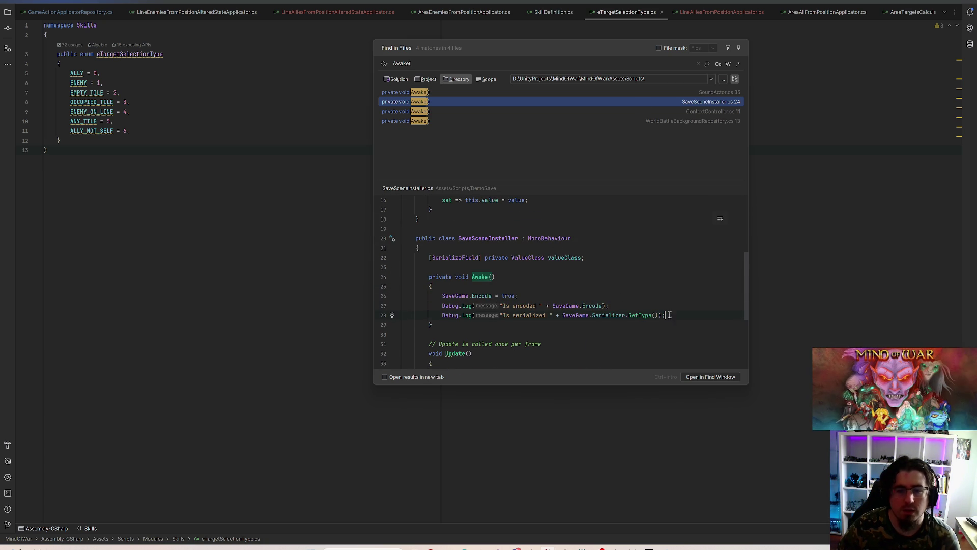
pyautogui.click(718, 105)
pyautogui.scroll(4, 560, 264)
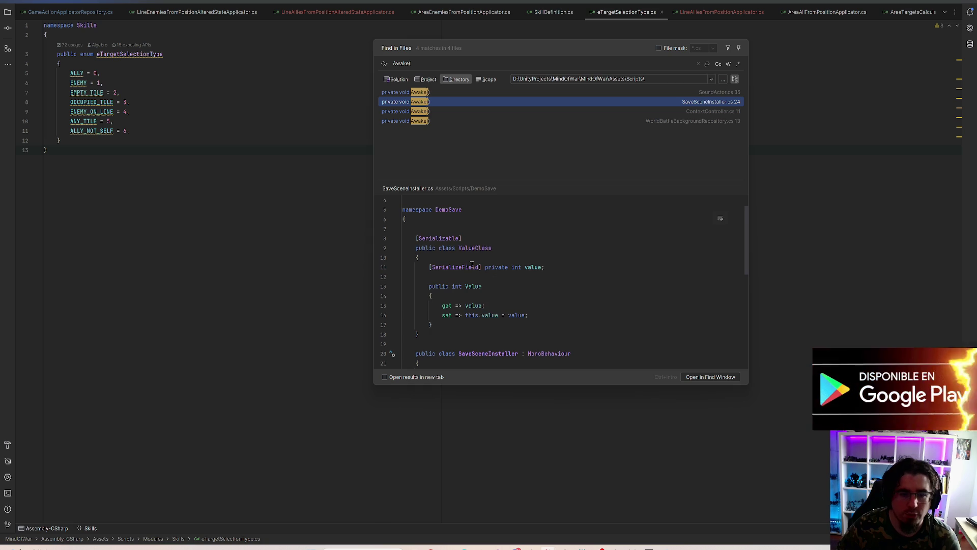
pyautogui.doubleClick(449, 210)
pyautogui.scroll(1, 517, 242)
pyautogui.scroll(-5, 540, 255)
# Step: Preview the Awake matches in ContextController.cs and WorldBattleBackgroundRepository.cs
pyautogui.click(447, 110)
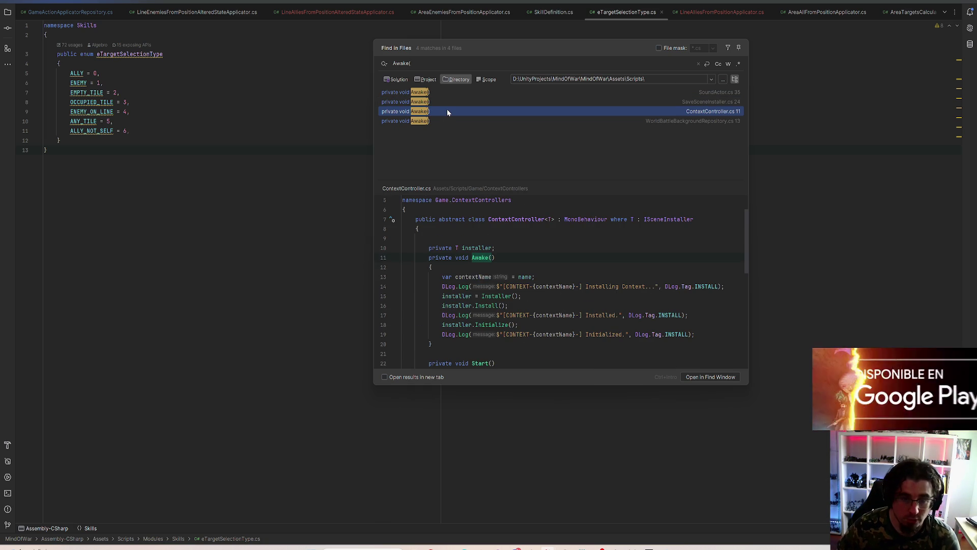
pyautogui.click(673, 121)
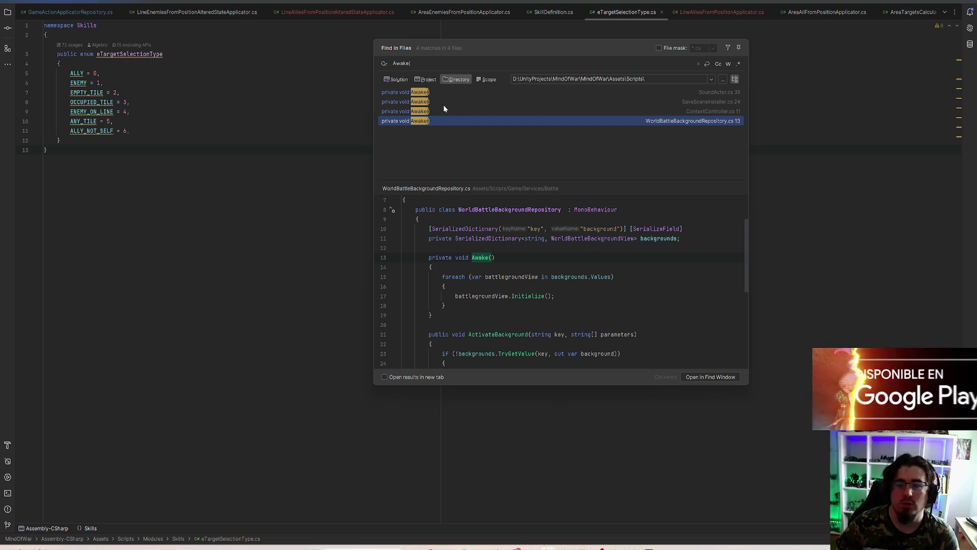
pyautogui.hotkey('ctrl', 'shift', 'f')
# Step: Search the scripts for ': MonoBehaviour' and scroll through the results
pyautogui.write(': M')
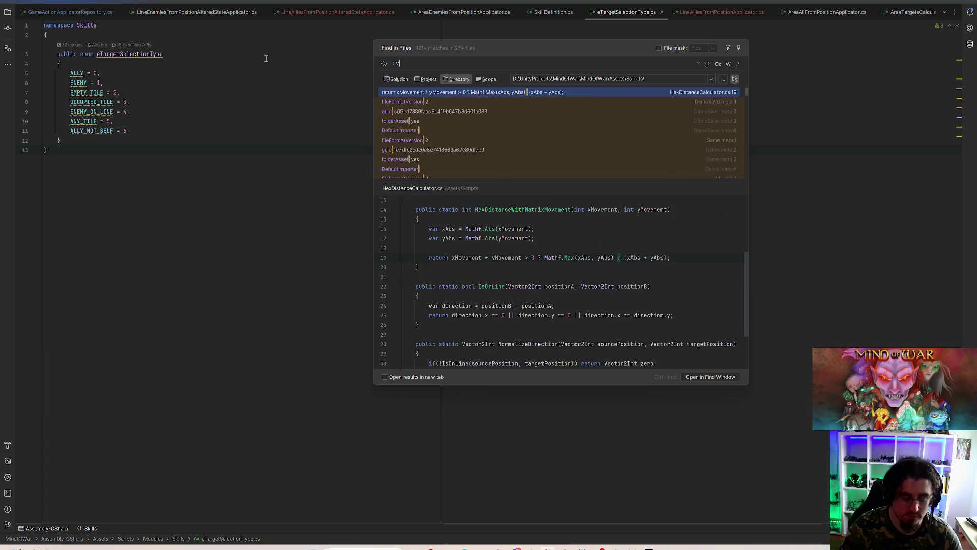
pyautogui.write('onoBehavuiou')
pyautogui.press('BackSpace')
pyautogui.press('BackSpace')
pyautogui.press('BackSpace')
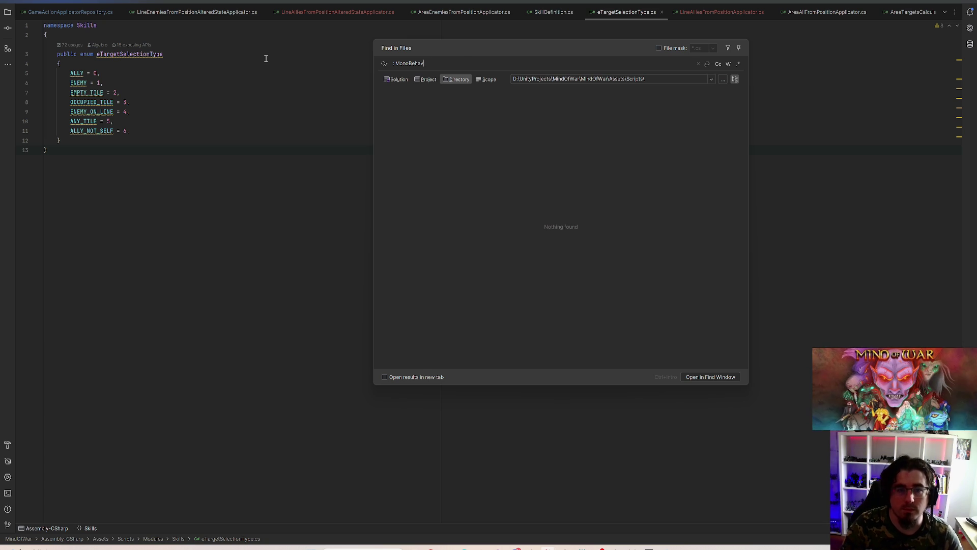
pyautogui.write('iour')
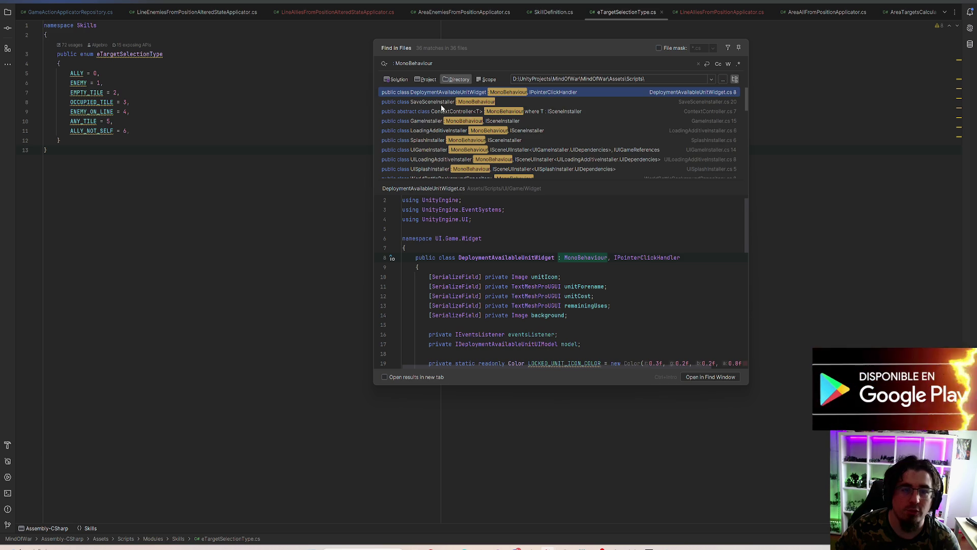
pyautogui.scroll(-10, 502, 119)
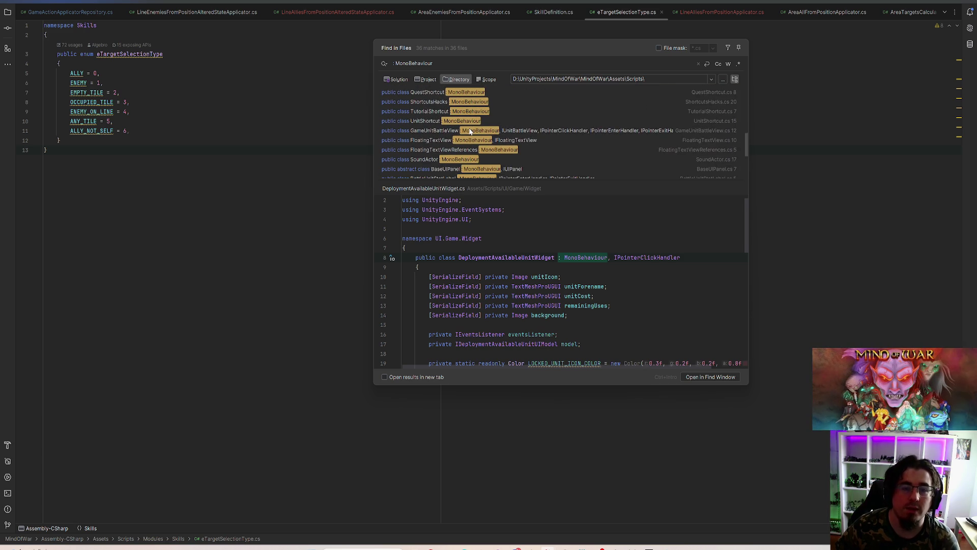
pyautogui.scroll(-5, 470, 131)
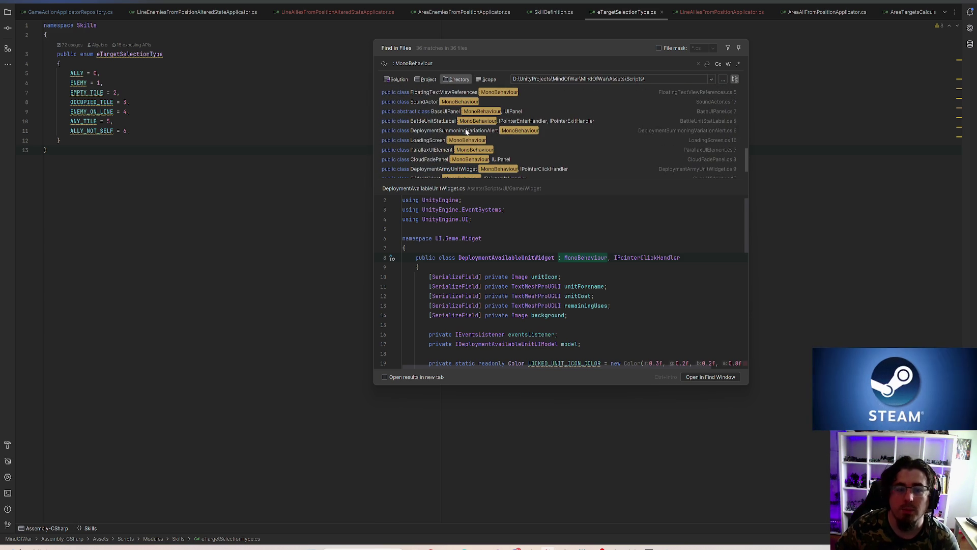
pyautogui.scroll(-2, 467, 131)
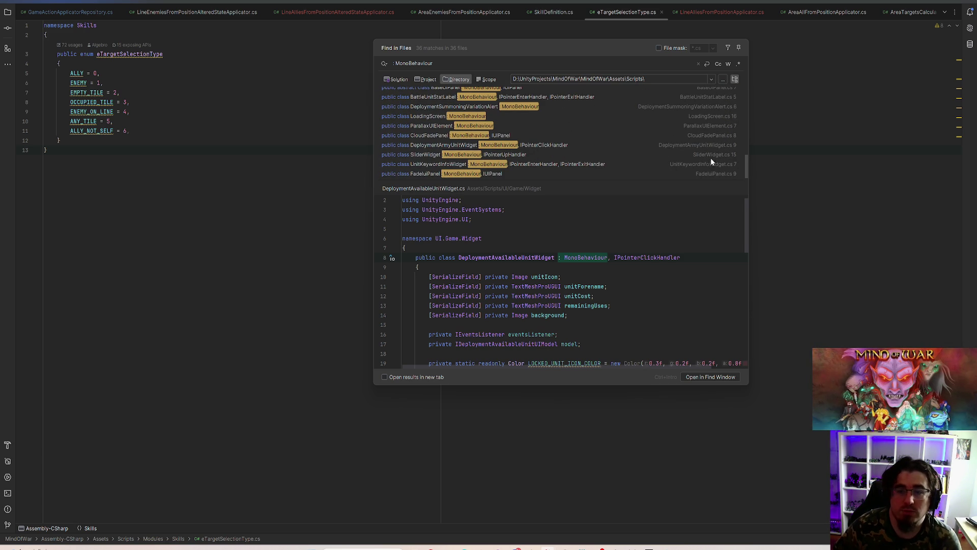
pyautogui.scroll(10, 684, 152)
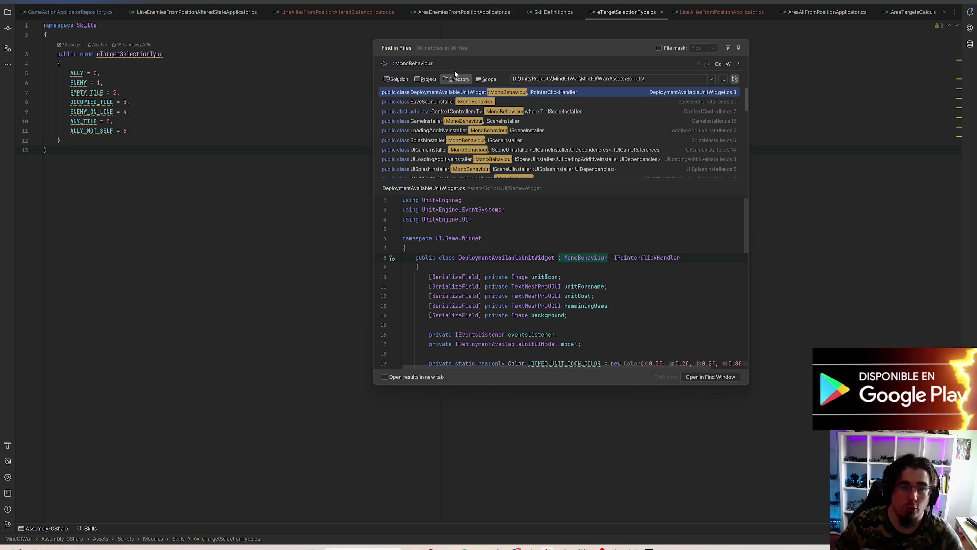
# Step: Change the query to 'Widget', then ': BaseUIPanel', browse its 40 results and close the popup
pyautogui.moveTo(436, 64); pyautogui.dragTo(396, 64)
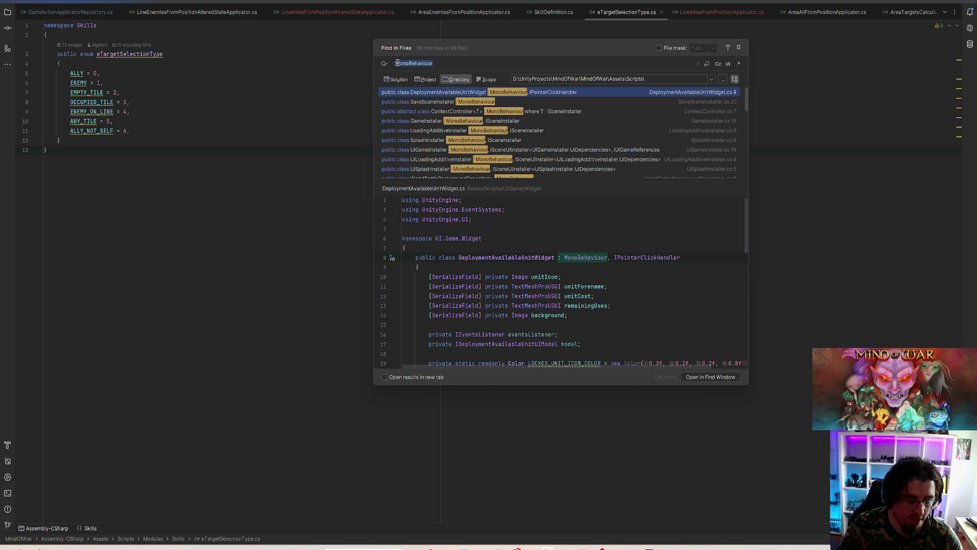
pyautogui.write('Widget')
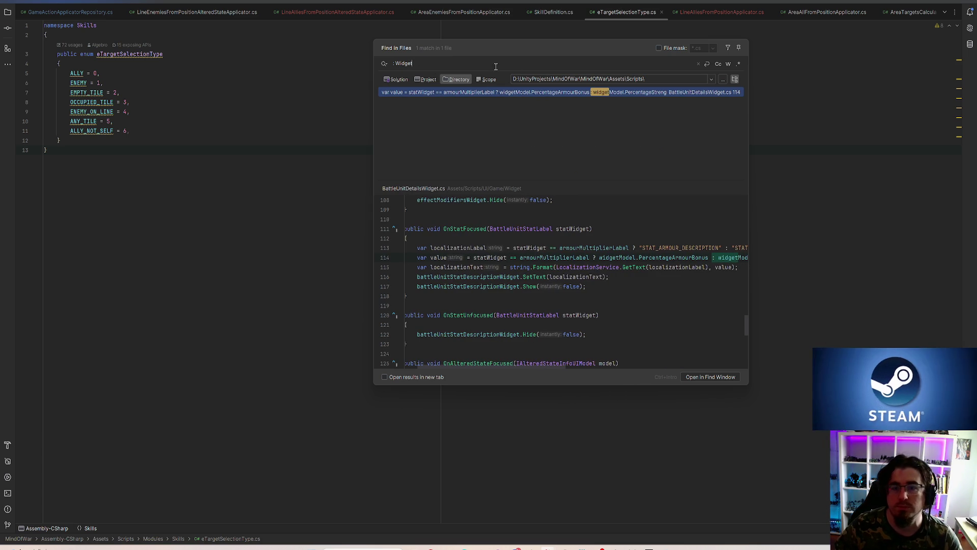
pyautogui.doubleClick(409, 63)
pyautogui.write('BaseUIPan')
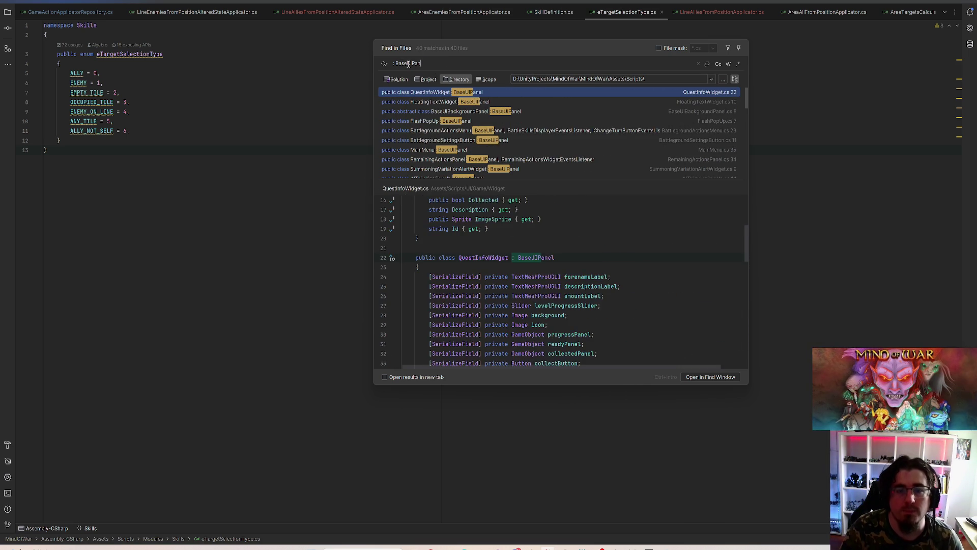
pyautogui.write('el')
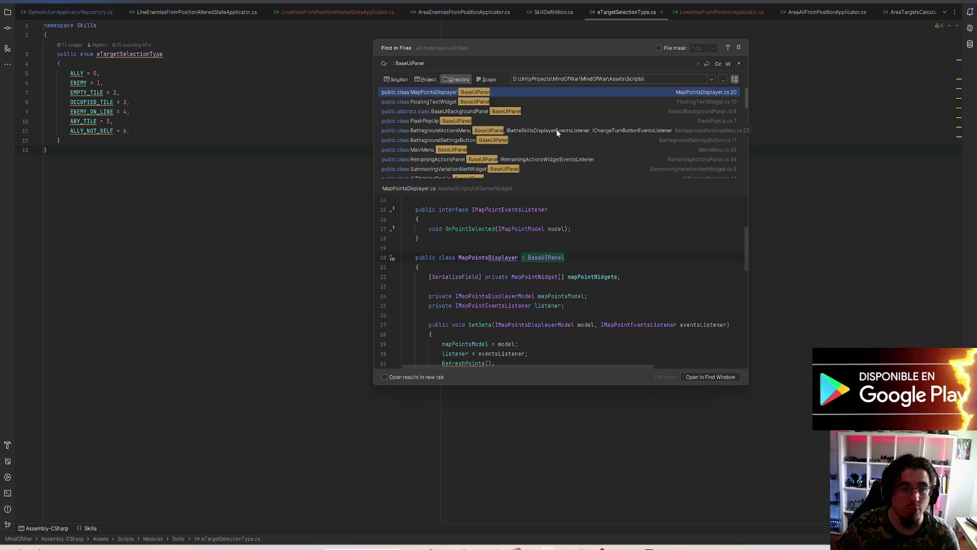
pyautogui.scroll(-10, 549, 127)
pyautogui.scroll(-10, 474, 124)
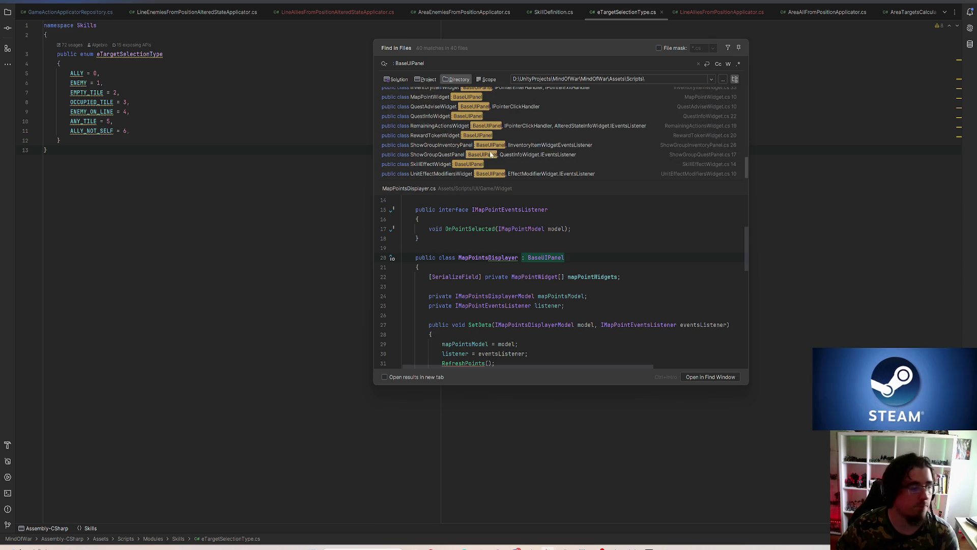
pyautogui.scroll(20, 533, 161)
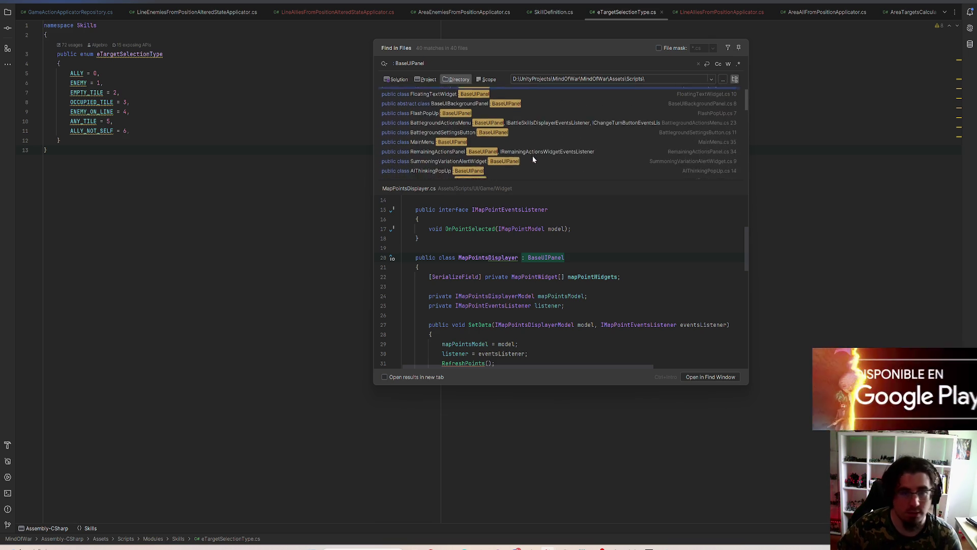
pyautogui.click(795, 55)
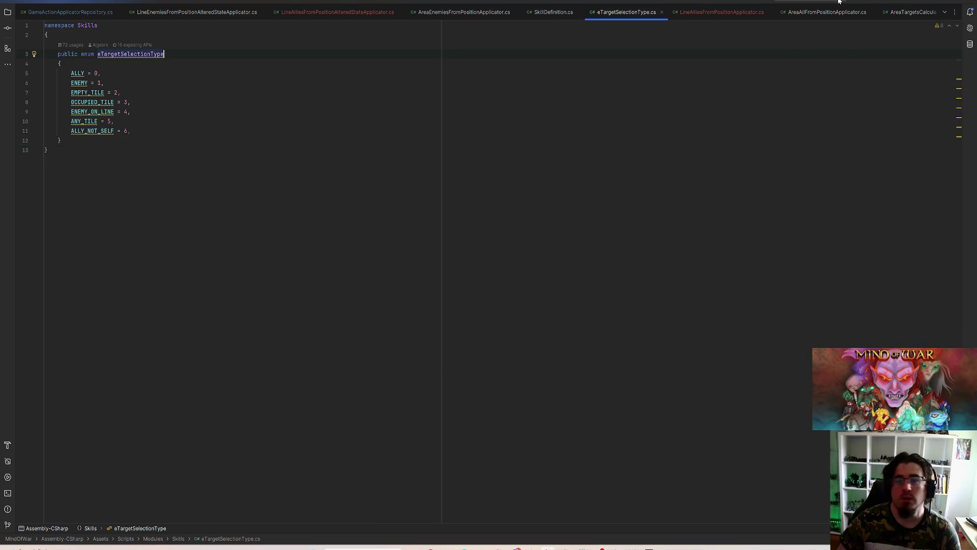
# Step: Look over UnitsModuleInstaller.cs in the other Rider window, then return to the Paint diagram
pyautogui.hotkey('alt', 'Tab')
pyautogui.click(409, 160)
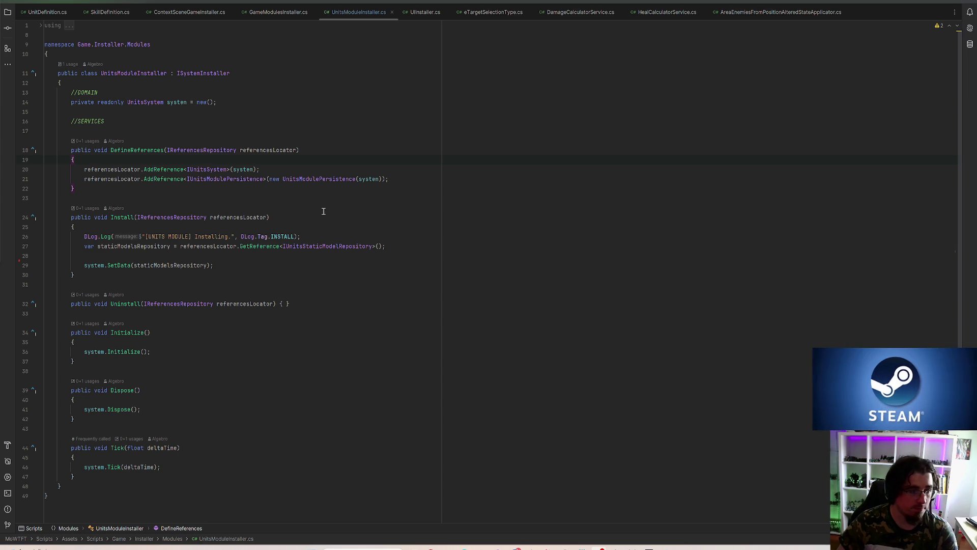
pyautogui.click(417, 179)
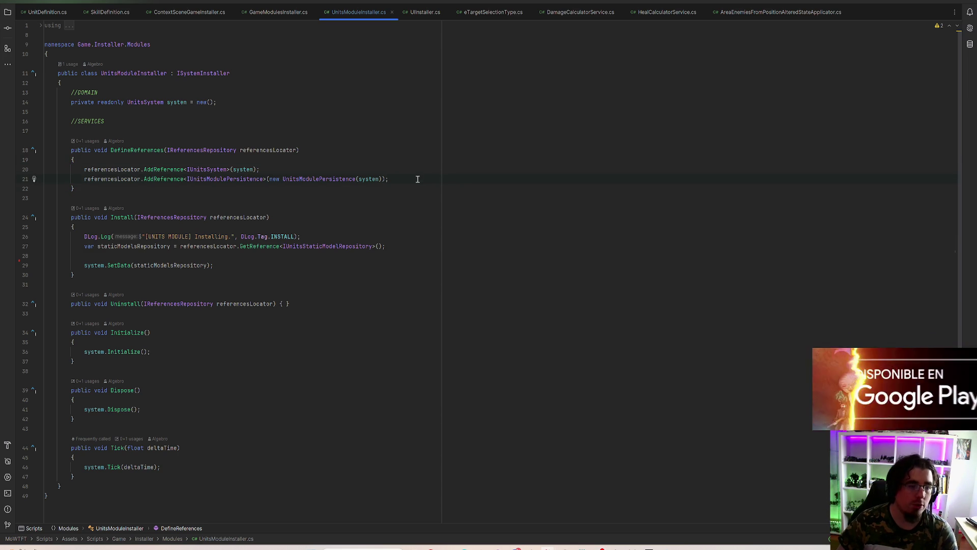
pyautogui.click(666, 549)
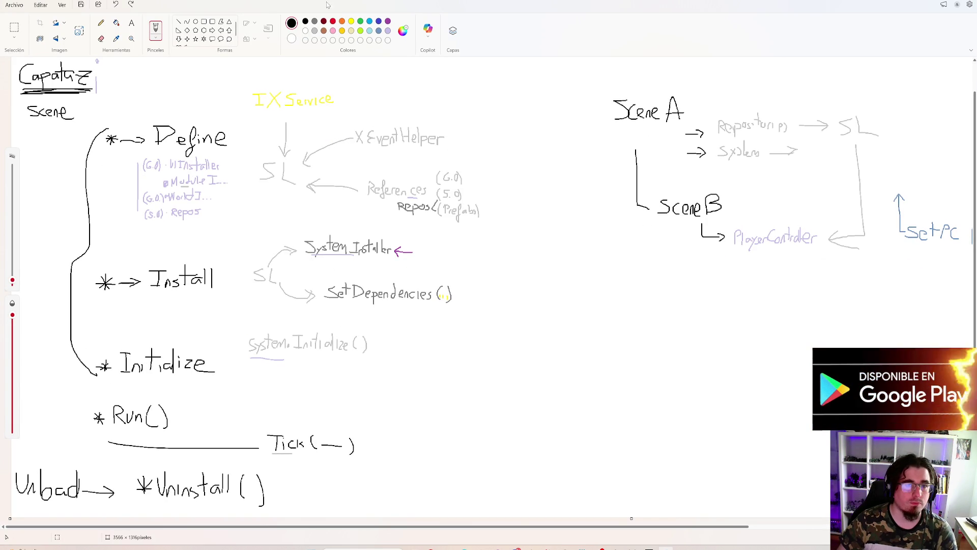
# Step: Switch the Paint colour to grey and draw a connector from Tick(—) rightward and up
pyautogui.click(315, 22)
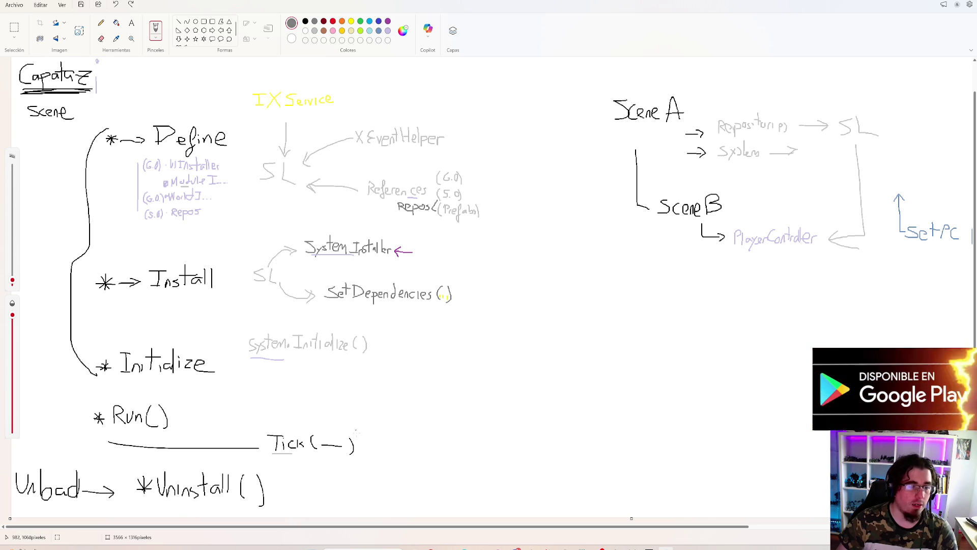
pyautogui.moveTo(364, 449)
pyautogui.mouseDown()
pyautogui.moveTo(415, 375)
pyautogui.moveTo(437, 378)
pyautogui.mouseUp()
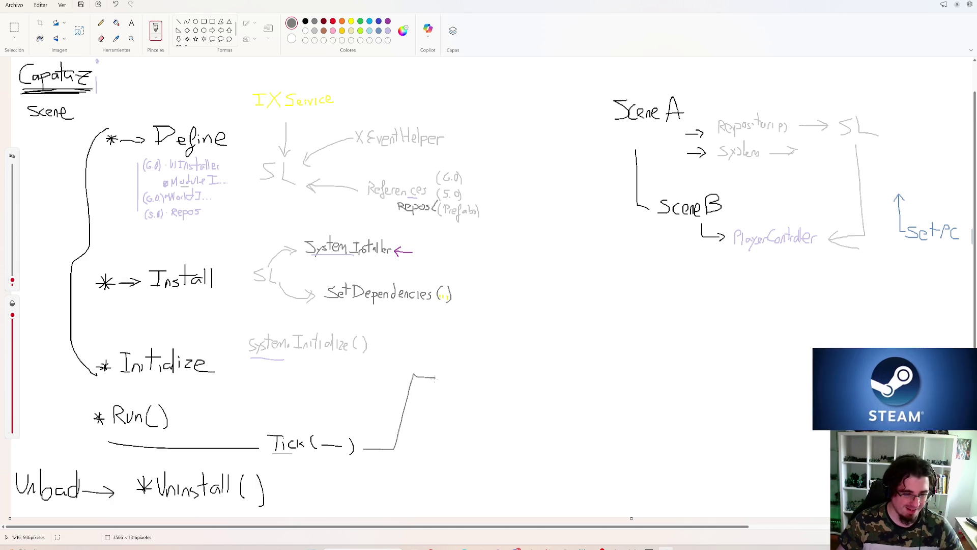
# Step: Undo the connector and a trial underline under System Installer, then return to Rider
pyautogui.hotkey('ctrl', 'z')
pyautogui.moveTo(299, 266); pyautogui.dragTo(351, 266)
pyautogui.hotkey('ctrl', 'z')
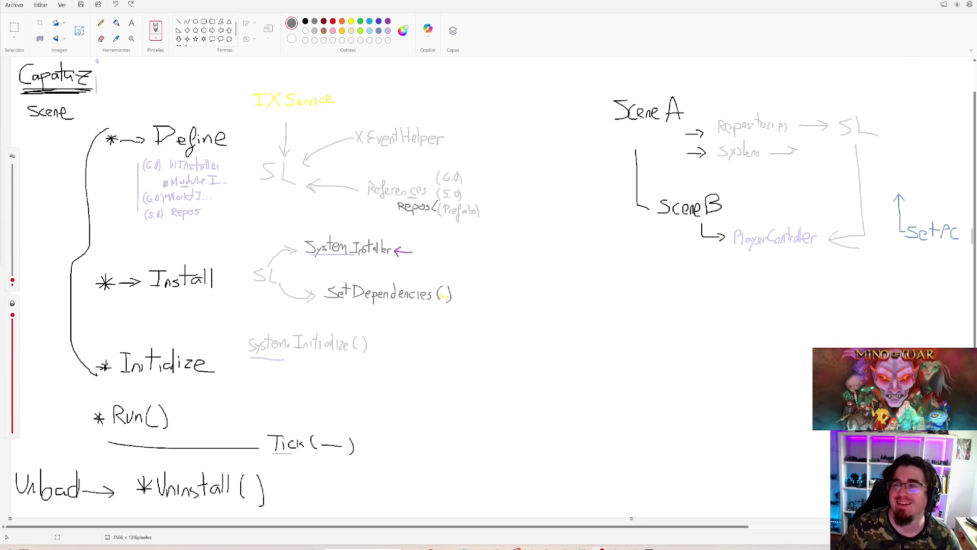
pyautogui.hotkey('alt', 'Tab')
# Step: Review DefineReferences and Initialize in UnitsModuleInstaller.cs, then move to Unity's scene hierarchy
pyautogui.click(308, 150)
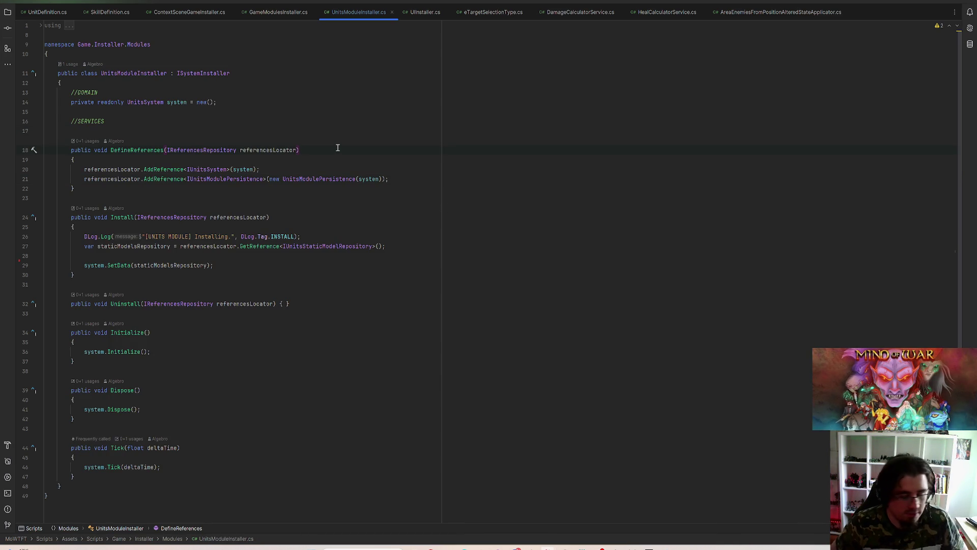
pyautogui.scroll(-2, 367, 219)
pyautogui.click(291, 294)
pyautogui.scroll(2, 292, 295)
pyautogui.click(420, 187)
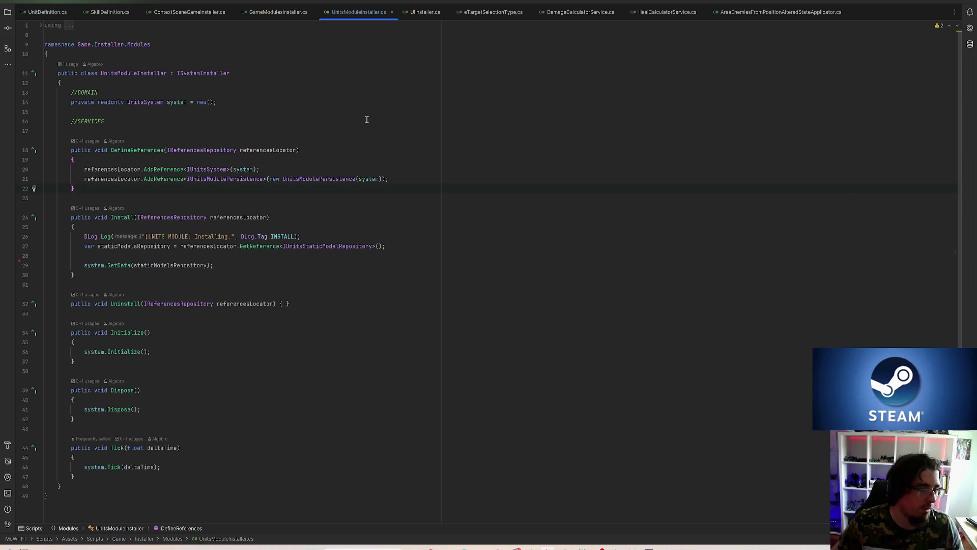
pyautogui.scroll(-1, 338, 153)
pyautogui.scroll(1, 300, 288)
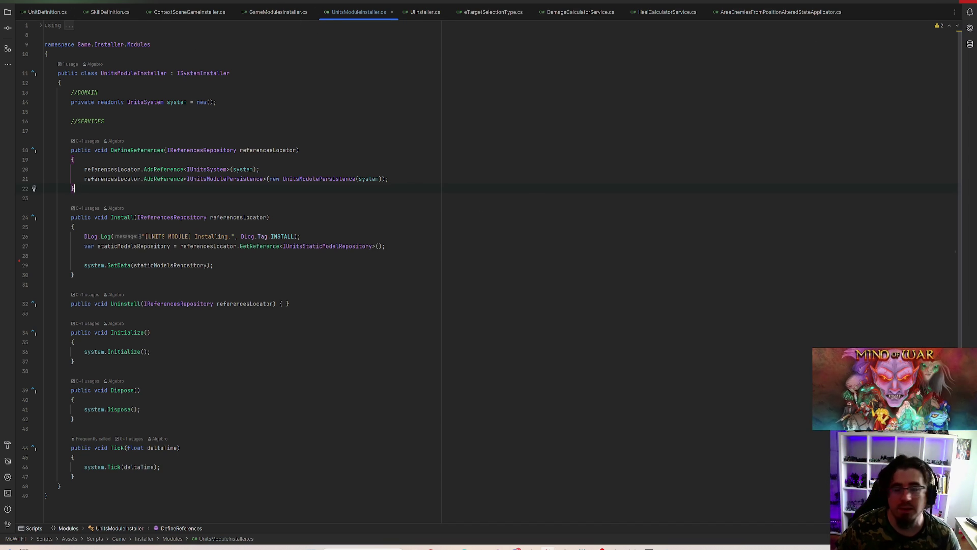
pyautogui.hotkey('alt', 'Tab')
pyautogui.click(77, 79)
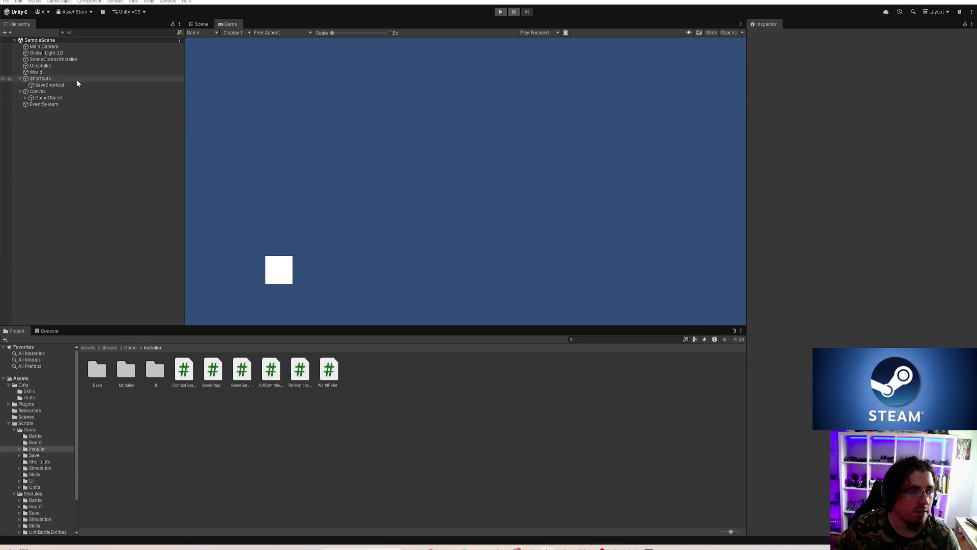
# Step: Rename the GameObject inside Canvas to MainMenuPanel
pyautogui.click(71, 85)
pyautogui.click(67, 91)
pyautogui.click(27, 97)
pyautogui.click(26, 98)
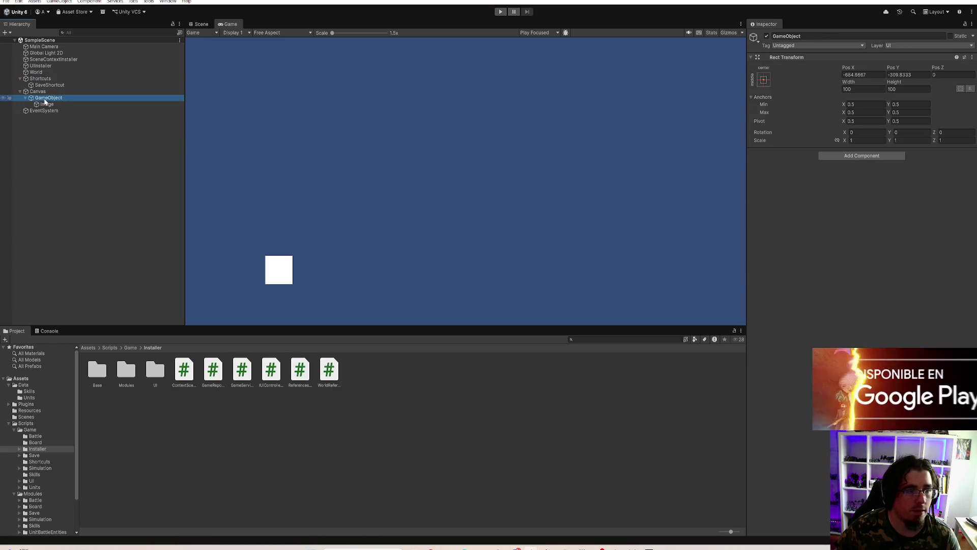
pyautogui.click(805, 38)
pyautogui.write('MainMenu')
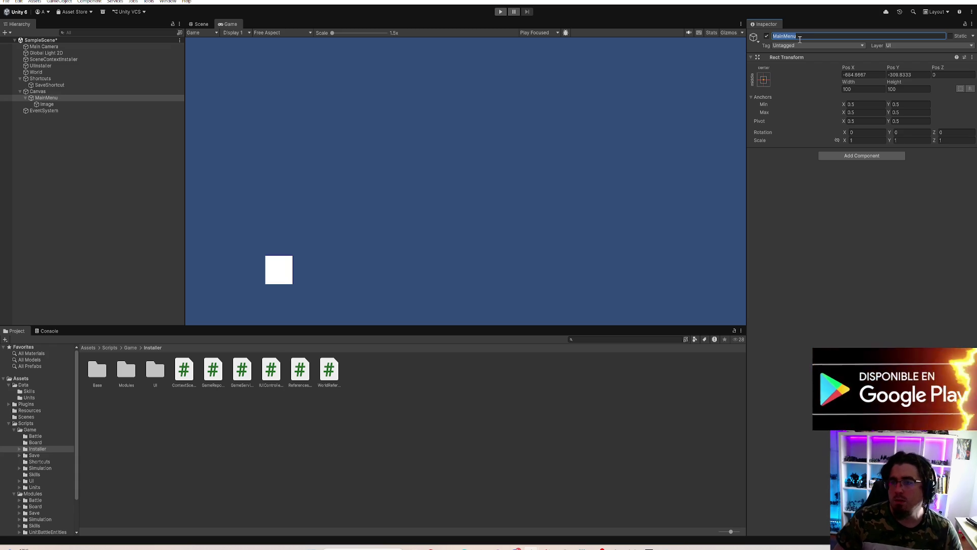
pyautogui.write('Panel')
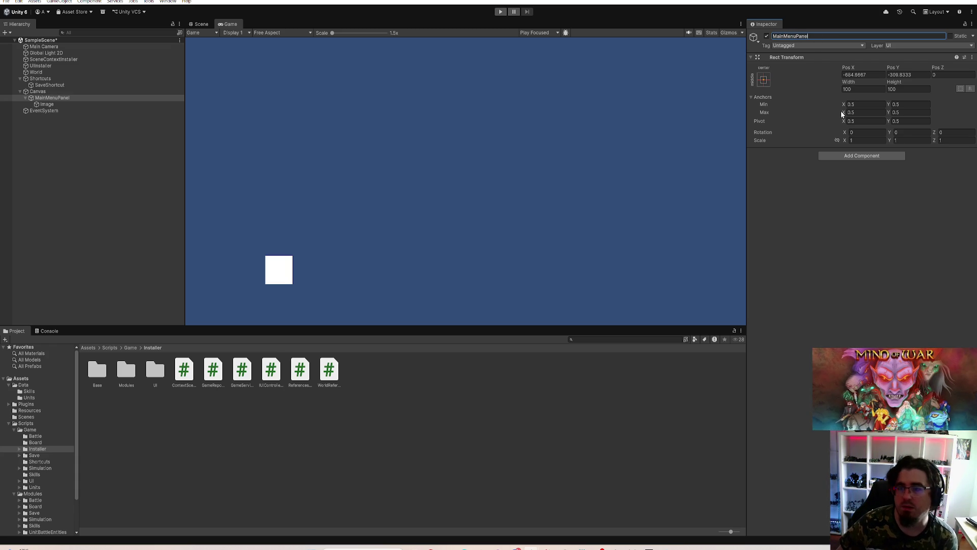
# Step: Set MainMenuPanel's position to 0, 0 and save the scene
pyautogui.click(872, 75)
pyautogui.write('0')
pyautogui.press('Tab')
pyautogui.write('0')
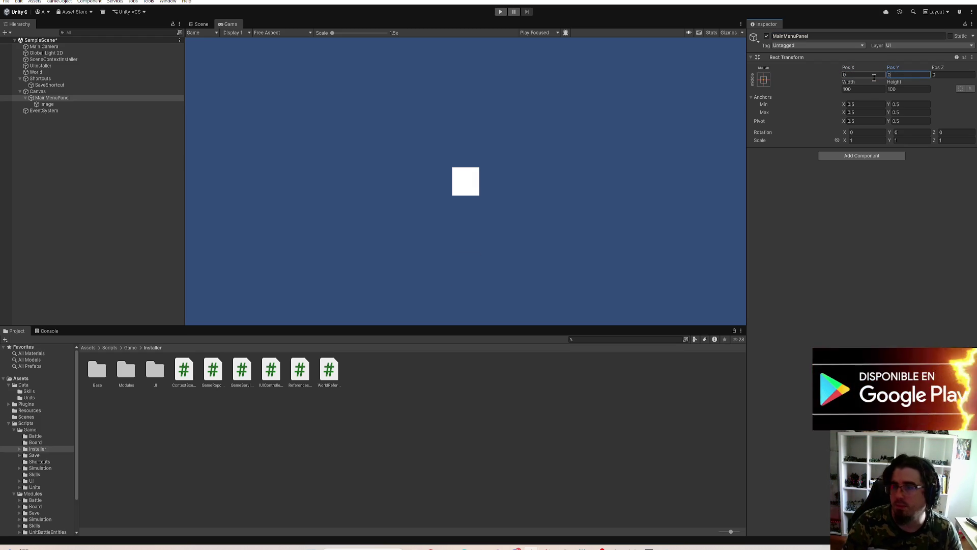
pyautogui.hotkey('ctrl', 's')
pyautogui.click(63, 89)
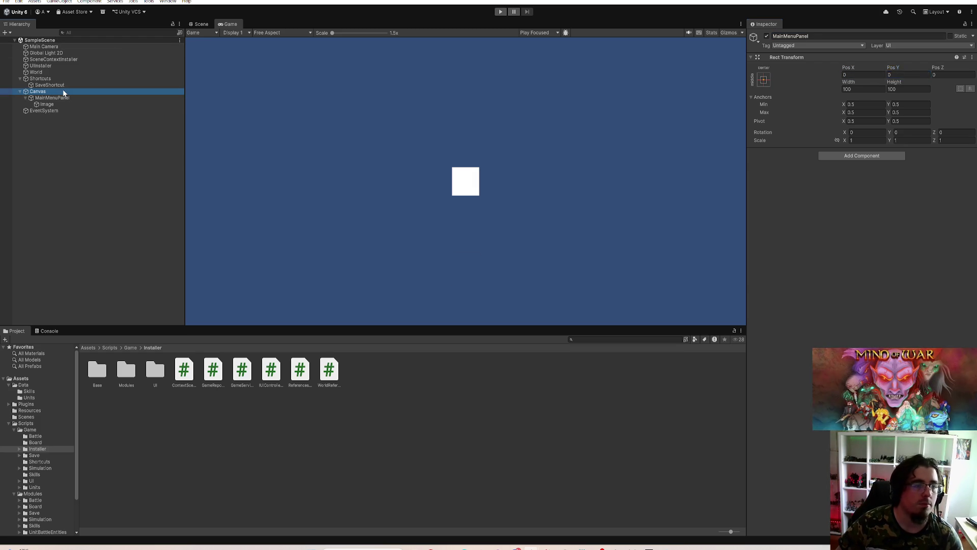
pyautogui.click(63, 97)
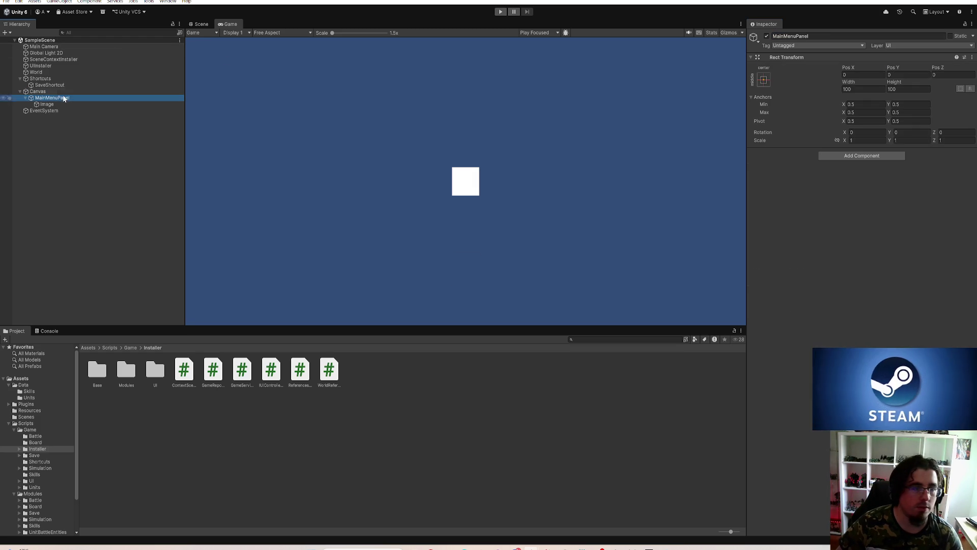
# Step: Preview the Game view at 4K UHD, zoomed out to 0.5x
pyautogui.click(277, 33)
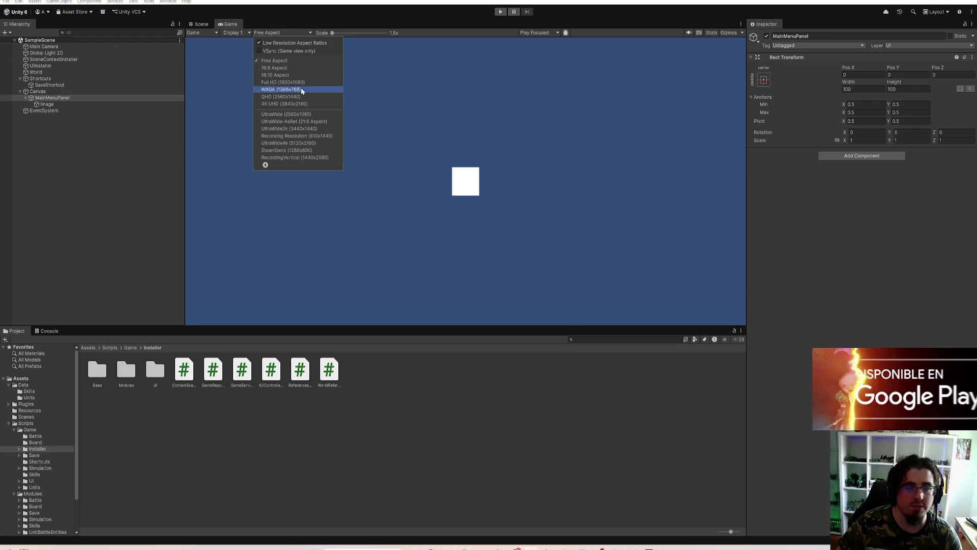
pyautogui.click(296, 98)
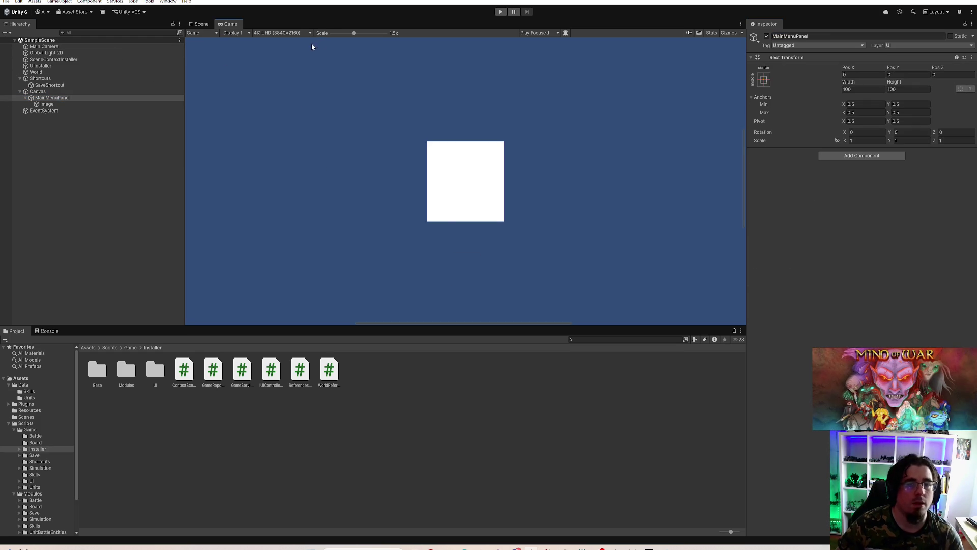
pyautogui.moveTo(335, 32); pyautogui.dragTo(301, 35)
pyautogui.click(72, 98)
# Step: Size MainMenuPanel to 1920 × 1080 and save the scene
pyautogui.click(763, 80)
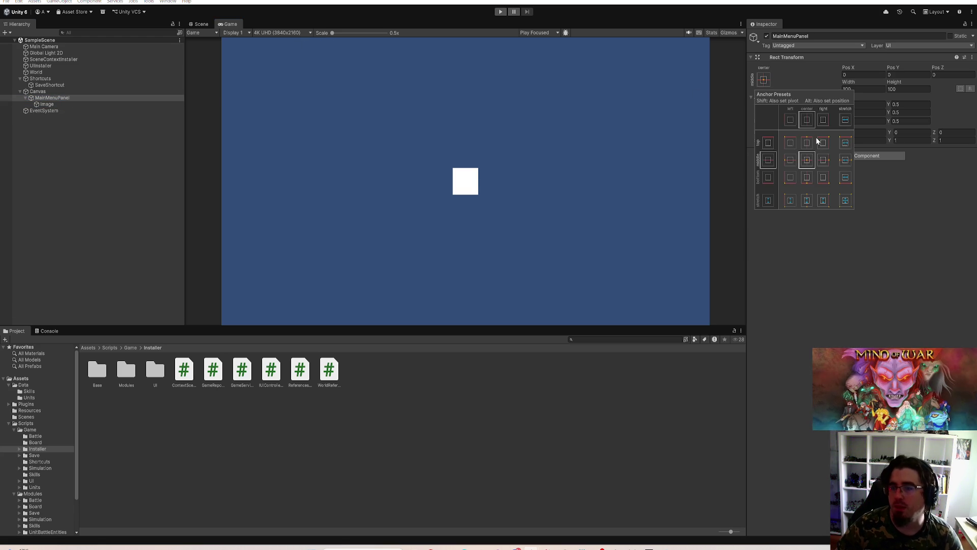
pyautogui.click(875, 95)
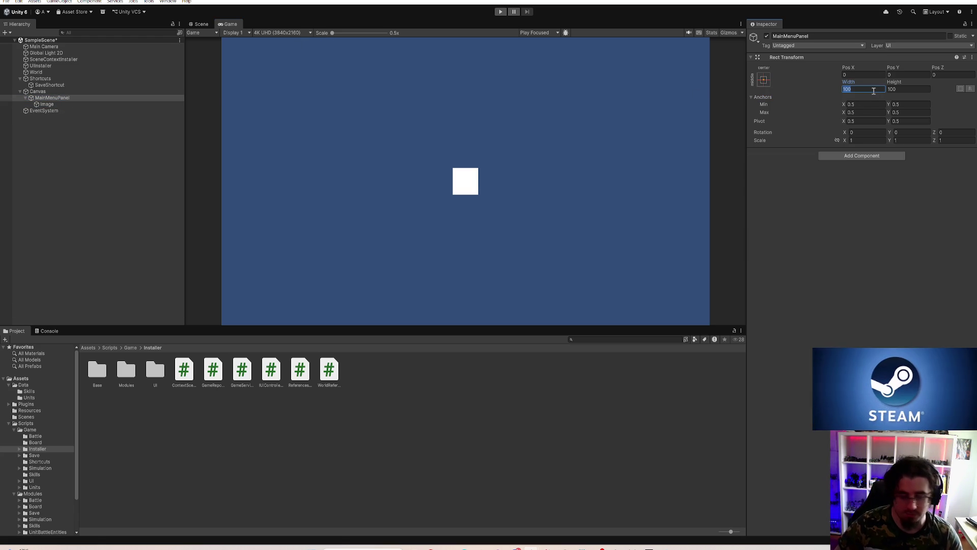
pyautogui.write('1920')
pyautogui.press('Tab')
pyautogui.write('1')
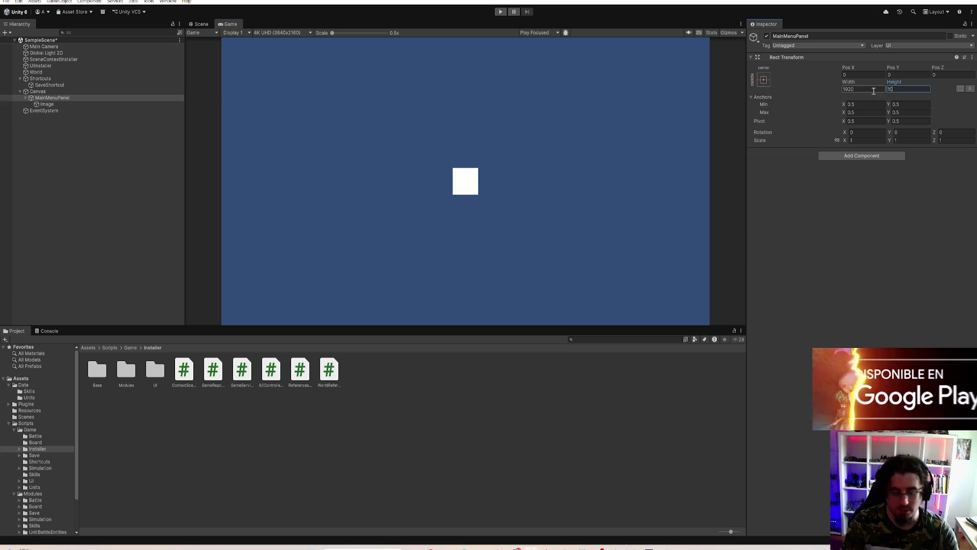
pyautogui.write('80')
pyautogui.hotkey('ctrl', 's')
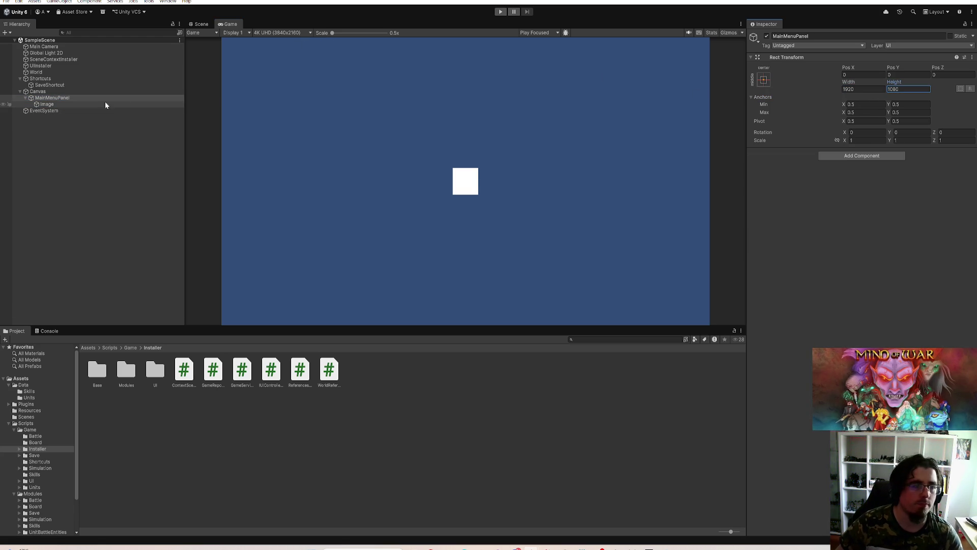
pyautogui.click(47, 104)
pyautogui.click(762, 81)
# Step: Stretch the Image across MainMenuPanel with all offsets set to 0
pyautogui.click(841, 198)
pyautogui.click(867, 73)
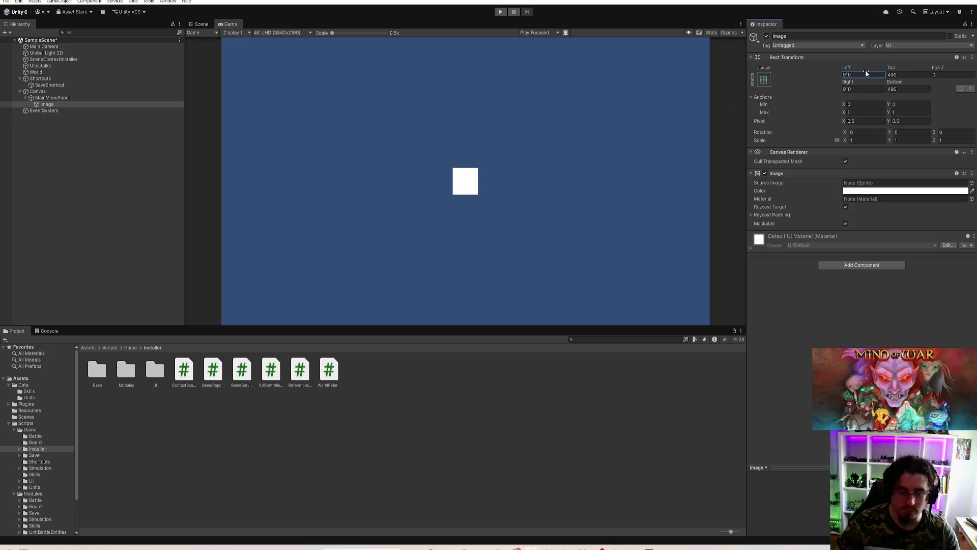
pyautogui.write('0')
pyautogui.press('Tab')
pyautogui.write('0')
pyautogui.press('Tab')
pyautogui.press('Tab')
pyautogui.write('0')
pyautogui.press('Tab')
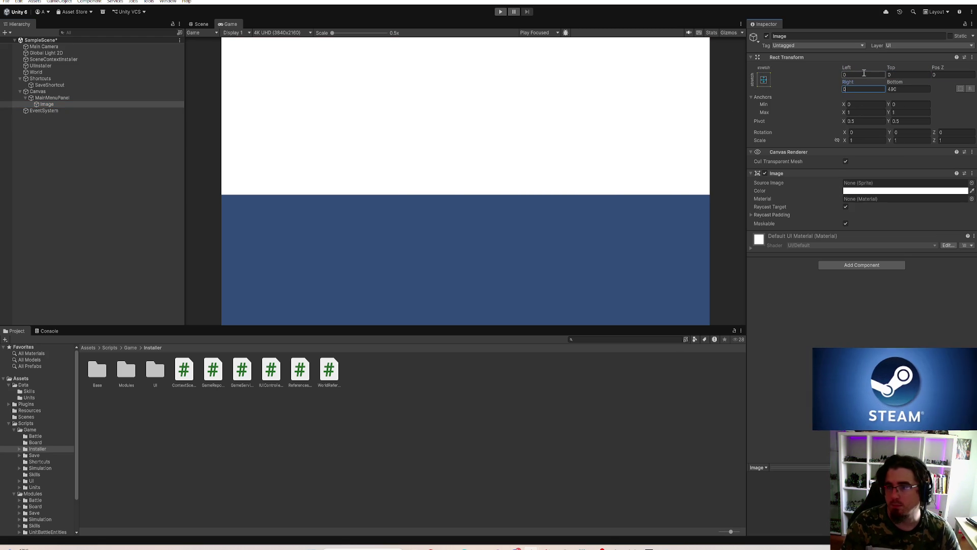
pyautogui.write('0')
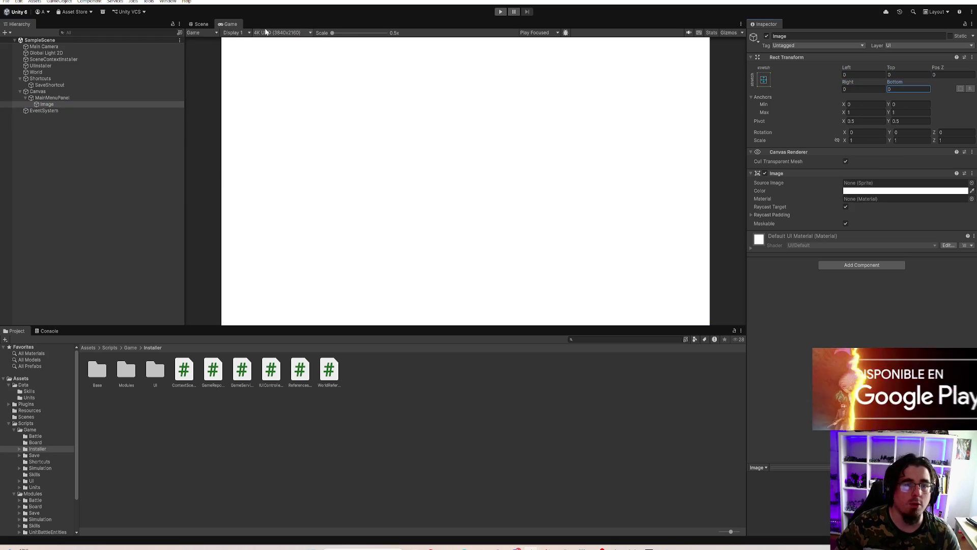
# Step: Preview at UltraWide4k and duplicate the Image, placing the copy ahead of the original
pyautogui.click(265, 33)
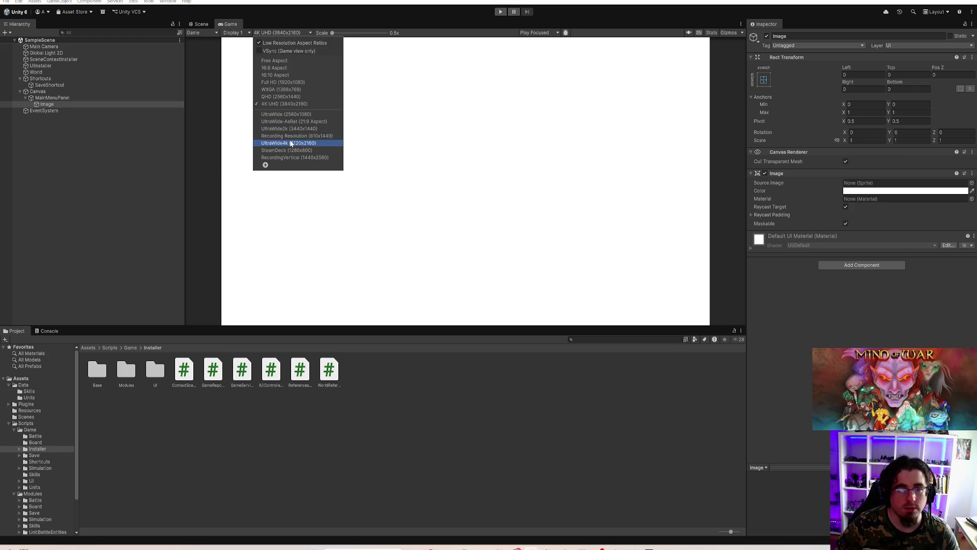
pyautogui.click(292, 144)
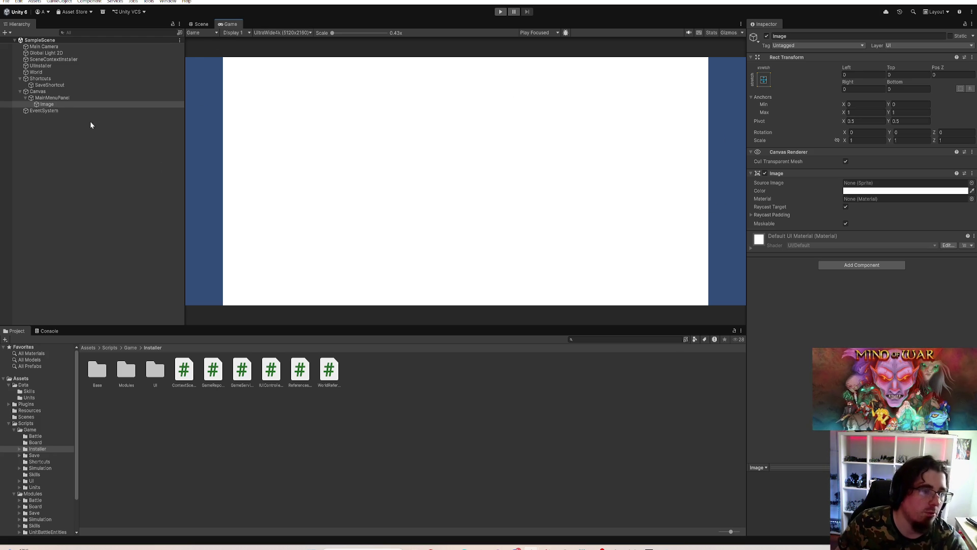
pyautogui.click(59, 104)
pyautogui.hotkey('ctrl', 'd')
pyautogui.moveTo(55, 105); pyautogui.dragTo(58, 104)
pyautogui.click(790, 36)
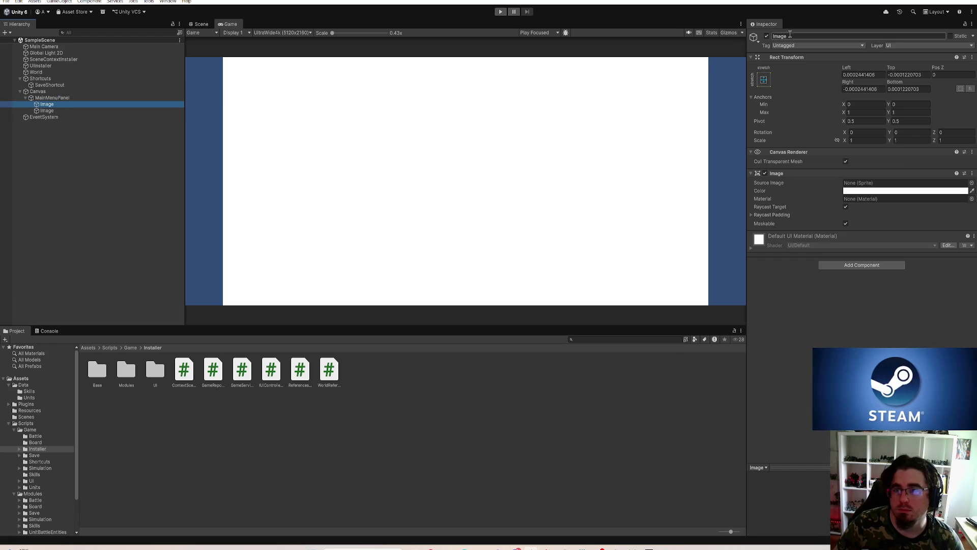
# Step: Rename the copy Background, stretch it, and enter side offsets of -200 and vertical offsets of -100
pyautogui.write('Background')
pyautogui.press('Return')
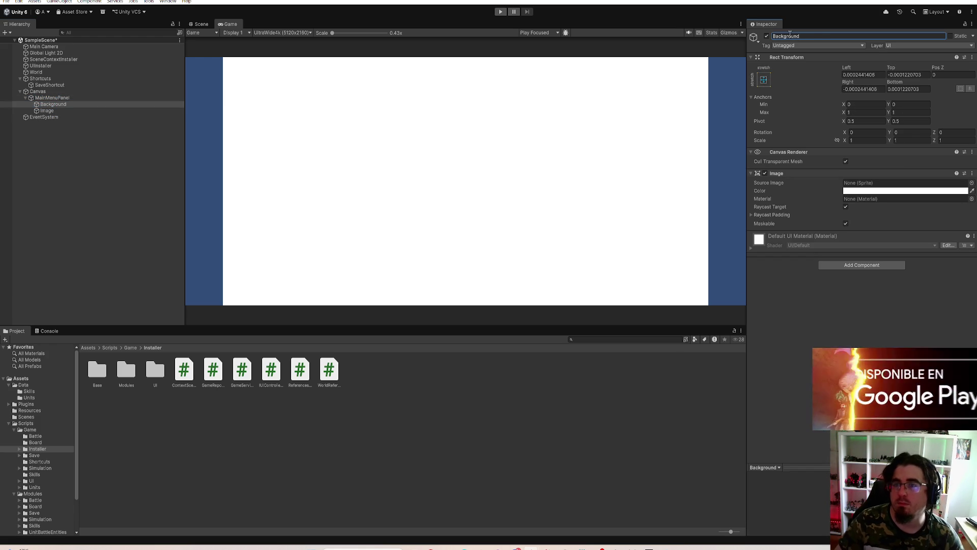
pyautogui.click(768, 80)
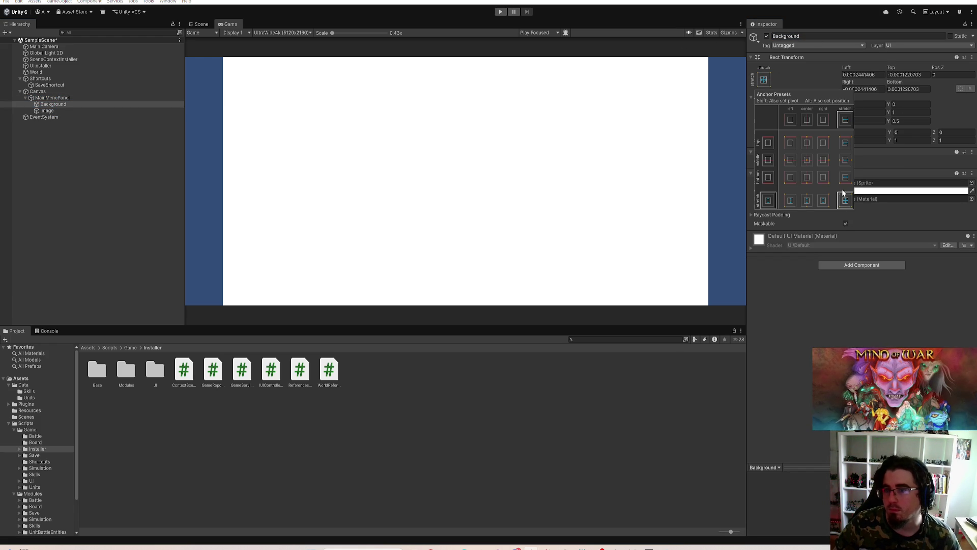
pyautogui.click(844, 201)
pyautogui.click(878, 75)
pyautogui.write('-200')
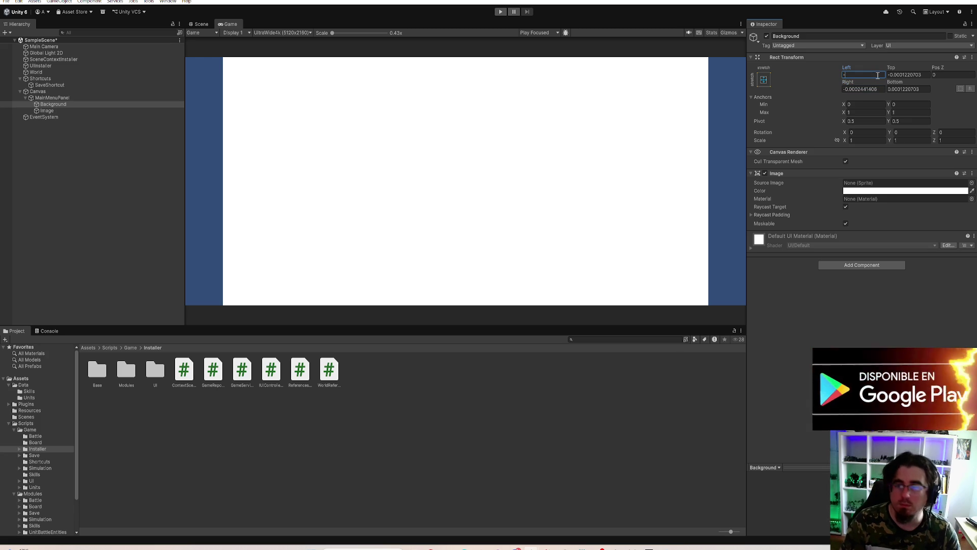
pyautogui.press('Tab')
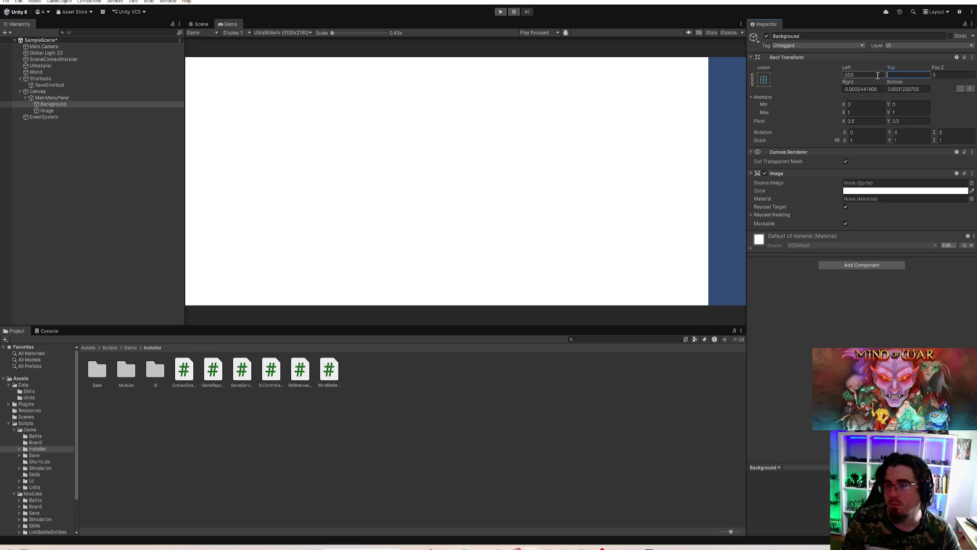
pyautogui.write('-100')
pyautogui.press('Tab')
pyautogui.write('-200')
pyautogui.press('Tab')
pyautogui.write('-1')
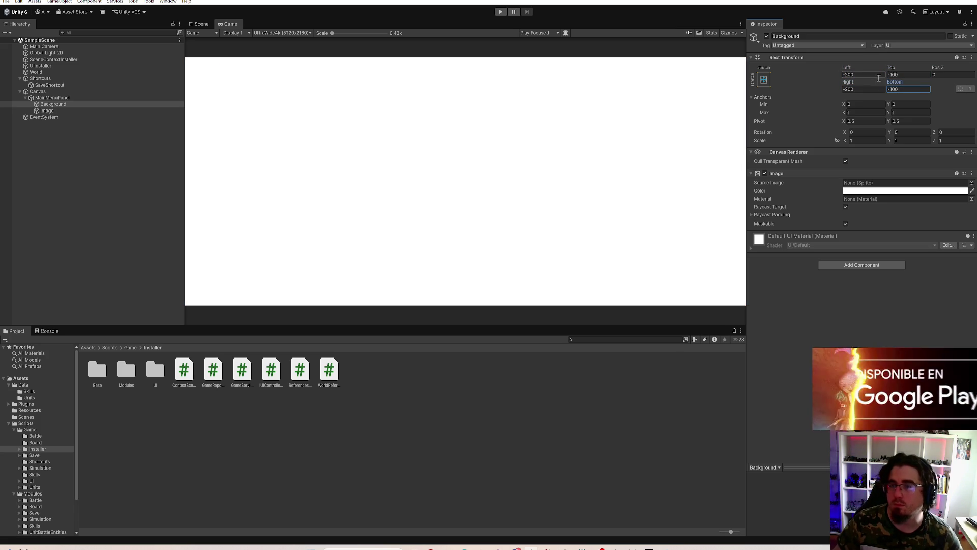
# Step: Widen Background's left and right offsets to -250, make it black, and save
pyautogui.click(868, 74)
pyautogui.write('-250')
pyautogui.press('Tab')
pyautogui.press('Tab')
pyautogui.press('Tab')
pyautogui.hotkey('shift', 'Tab')
pyautogui.write('-250')
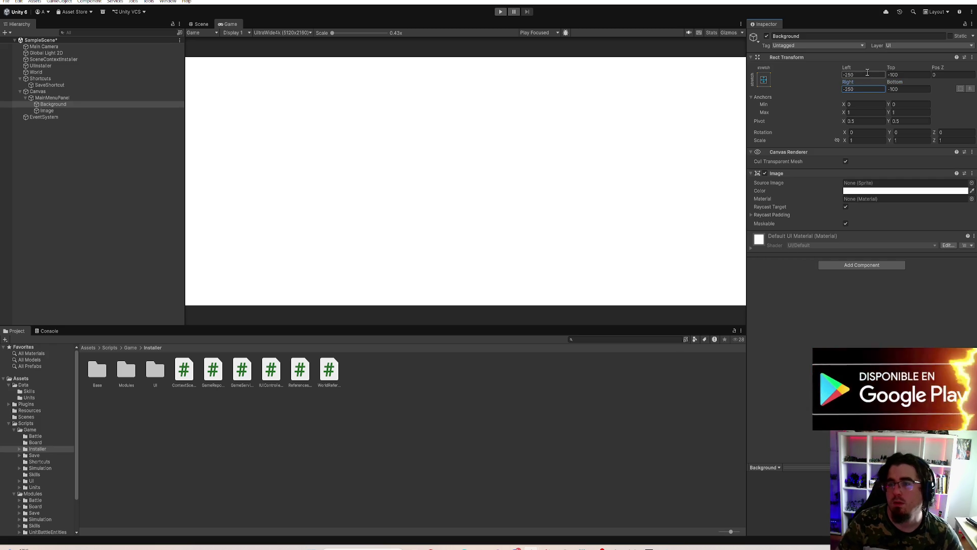
pyautogui.click(851, 192)
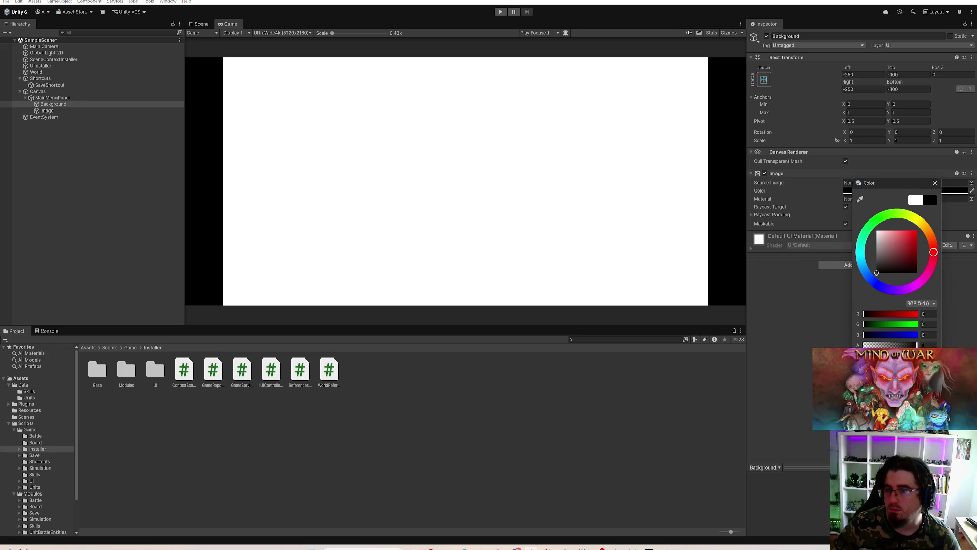
pyautogui.click(935, 184)
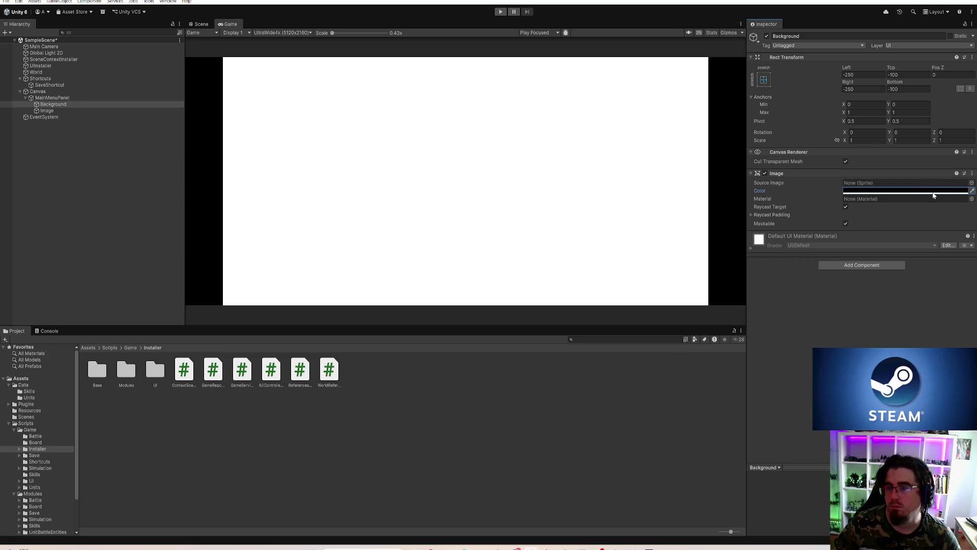
pyautogui.hotkey('ctrl', 's')
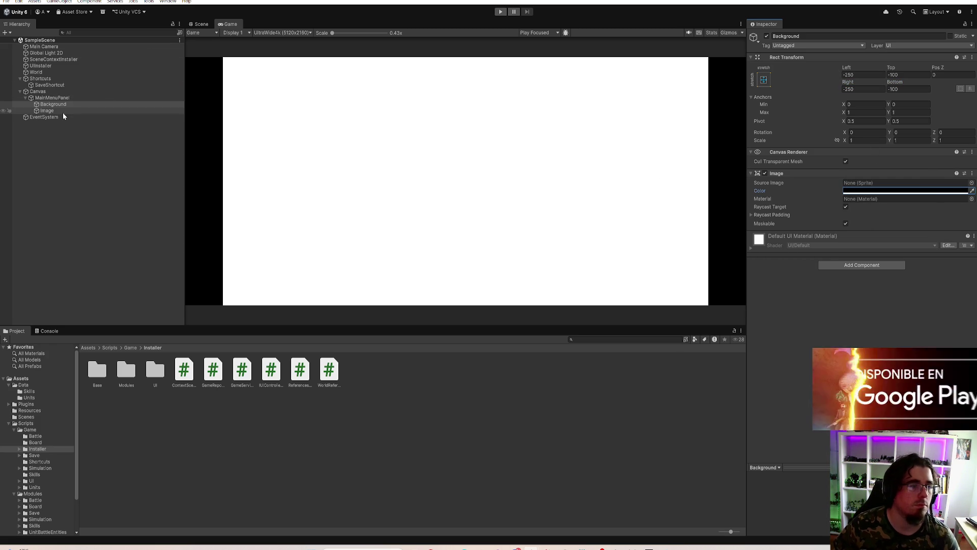
# Step: Give the Image the Background sprite as its Source Image
pyautogui.click(63, 112)
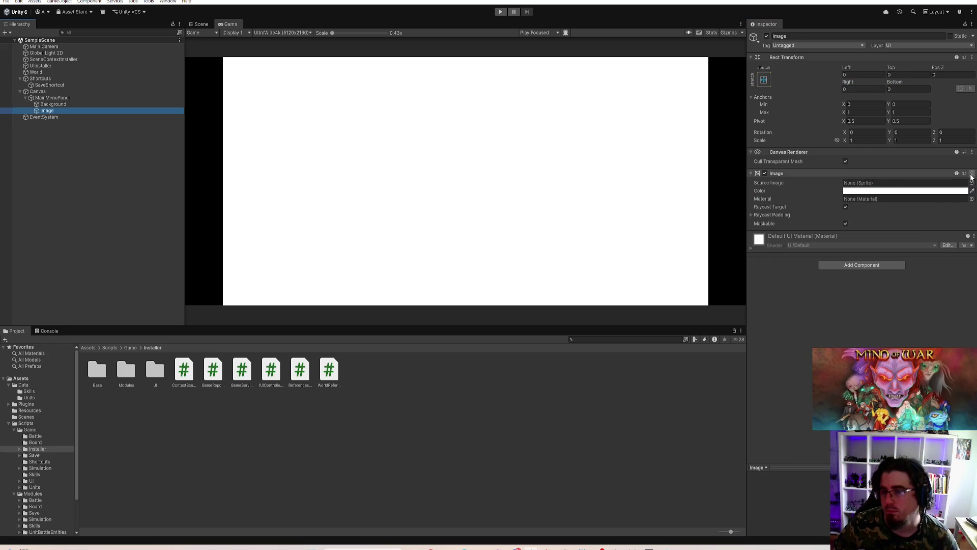
pyautogui.click(971, 183)
pyautogui.doubleClick(746, 224)
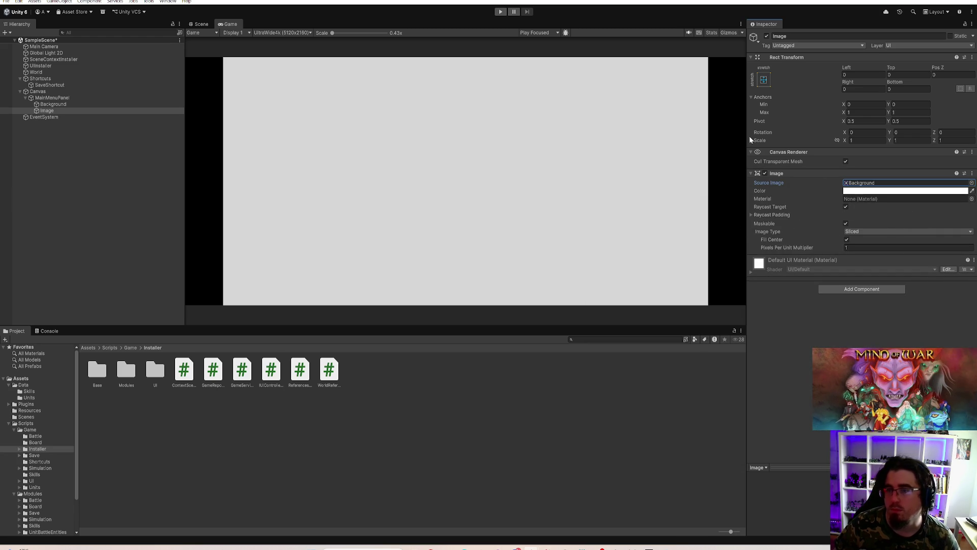
pyautogui.click(53, 98)
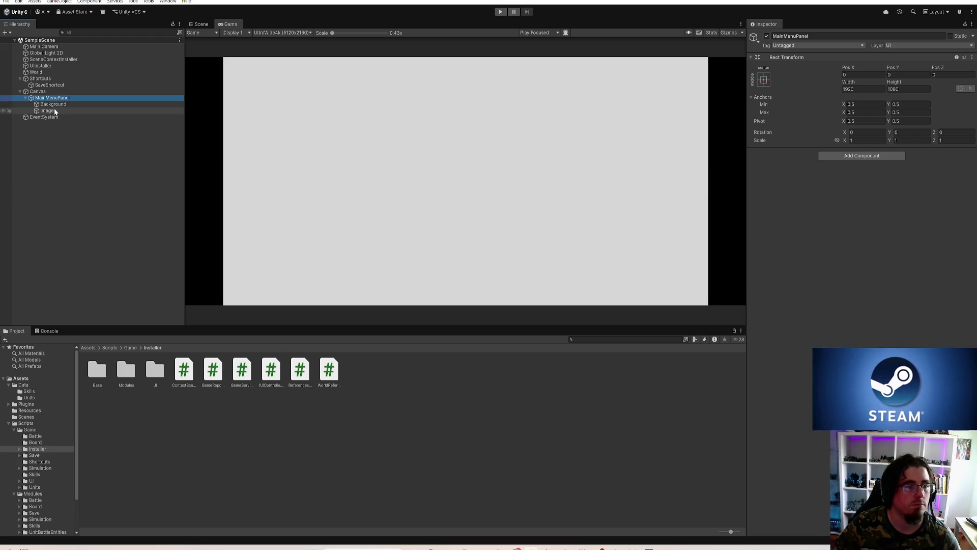
pyautogui.rightClick(55, 100)
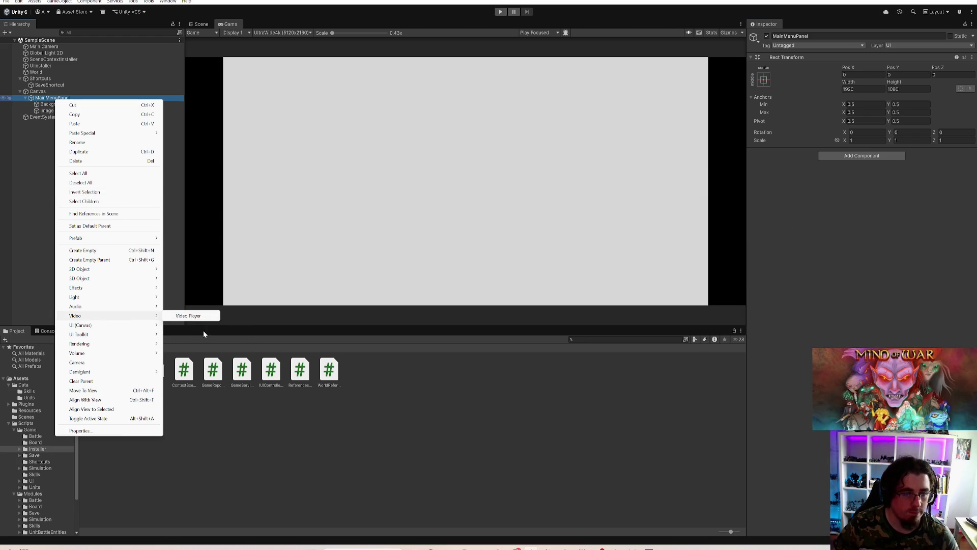
# Step: Add a UI Button under MainMenuPanel named StartButton
pyautogui.moveTo(148, 326)
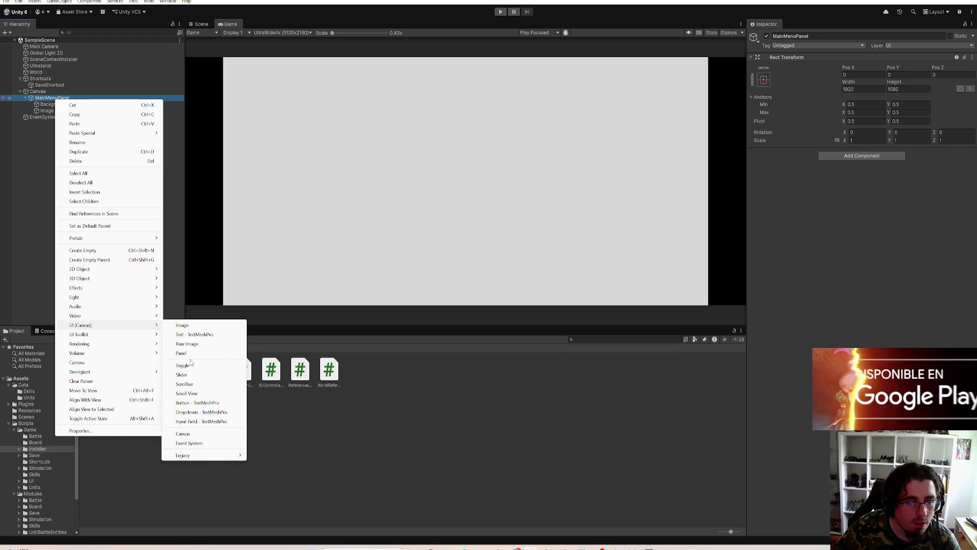
pyautogui.click(197, 403)
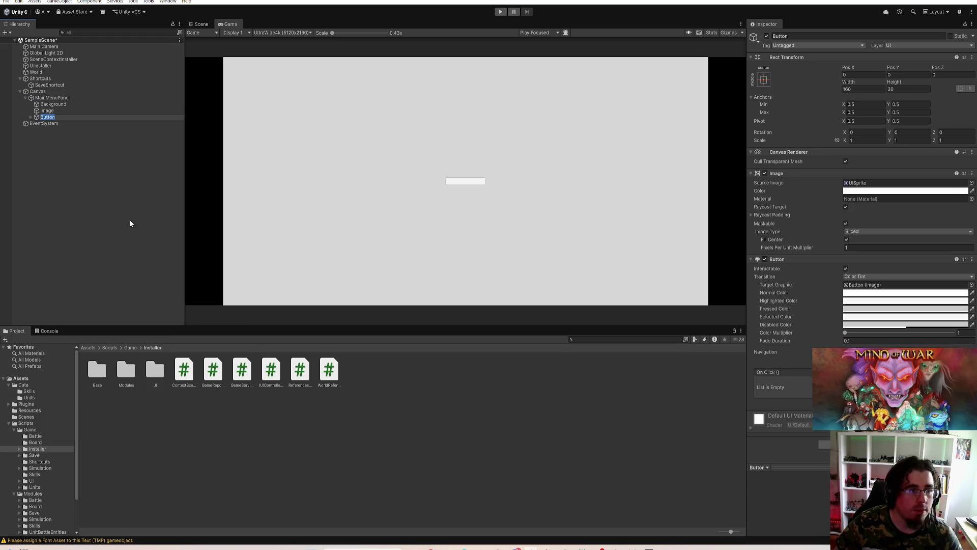
pyautogui.click(797, 36)
pyautogui.write('StartBu')
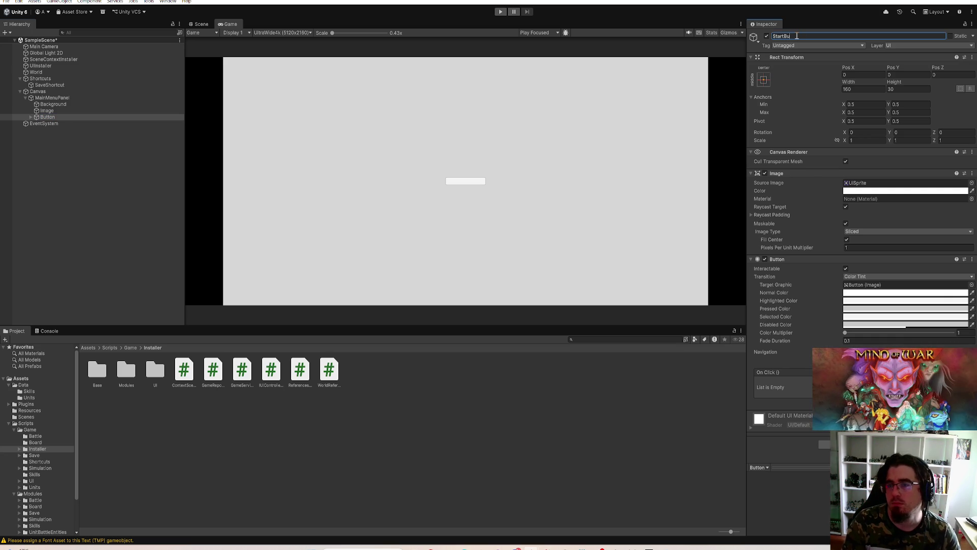
pyautogui.write('tton')
pyautogui.hotkey('ctrl', 's')
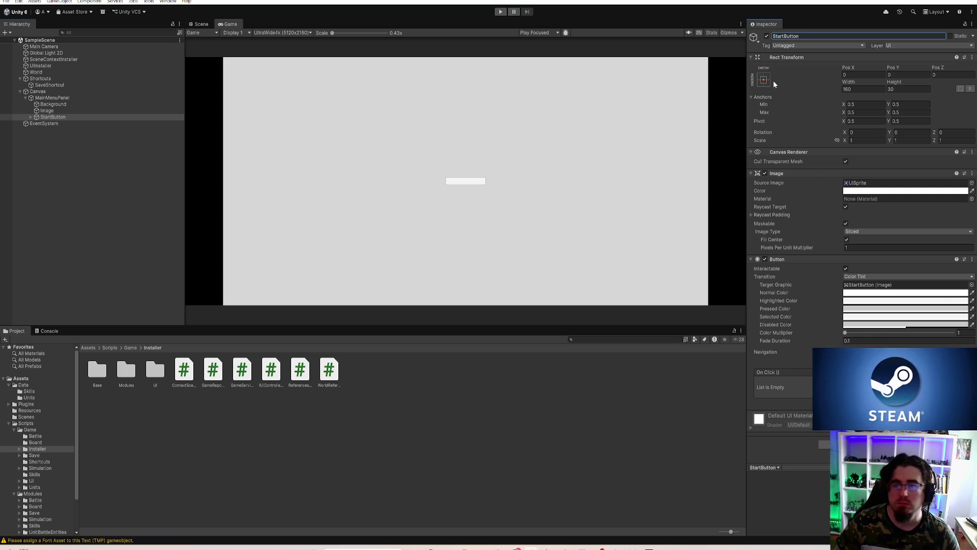
# Step: Size StartButton to 320 × 60, duplicate it, and switch to the MultiRPGMobile project
pyautogui.click(855, 89)
pyautogui.write('320')
pyautogui.press('Tab')
pyautogui.write('60')
pyautogui.hotkey('ctrl', 's')
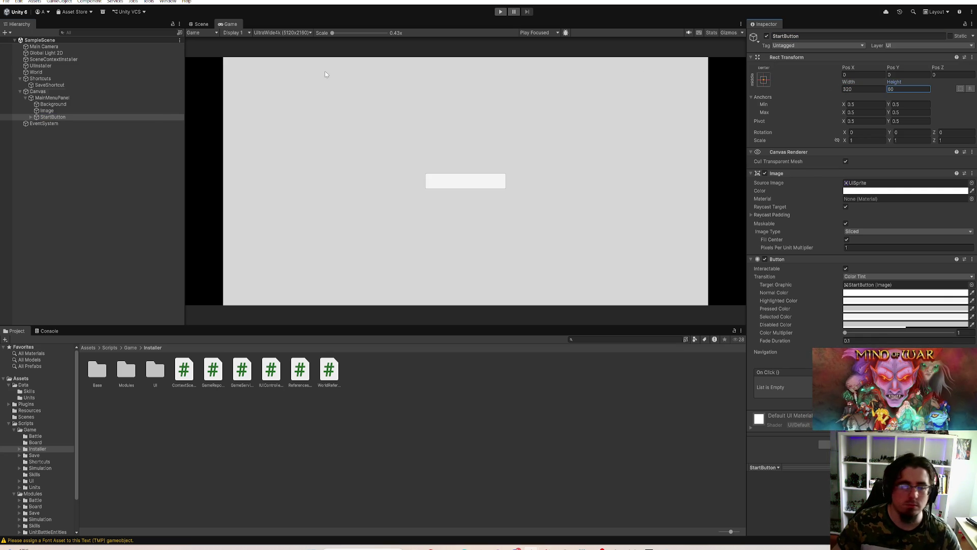
pyautogui.click(50, 117)
pyautogui.hotkey('ctrl', 'd')
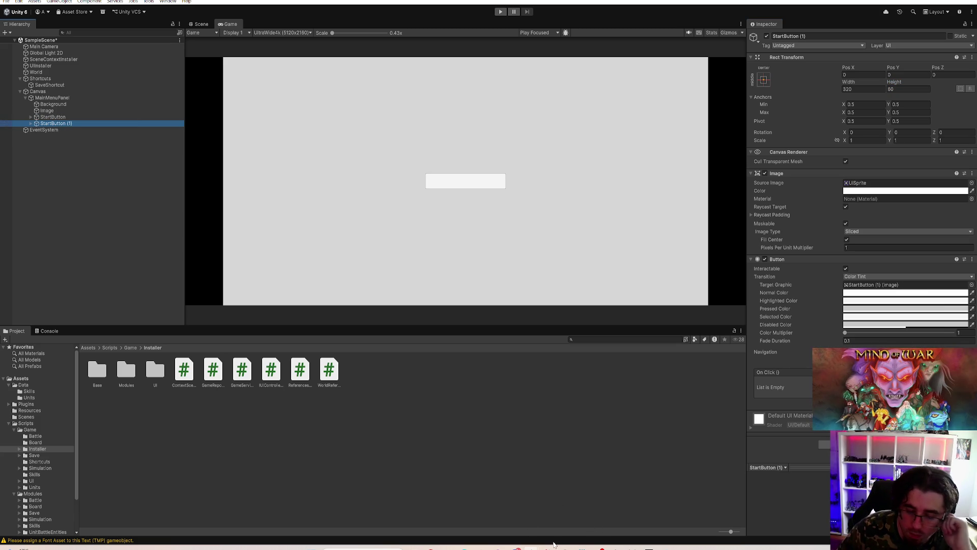
pyautogui.moveTo(547, 547)
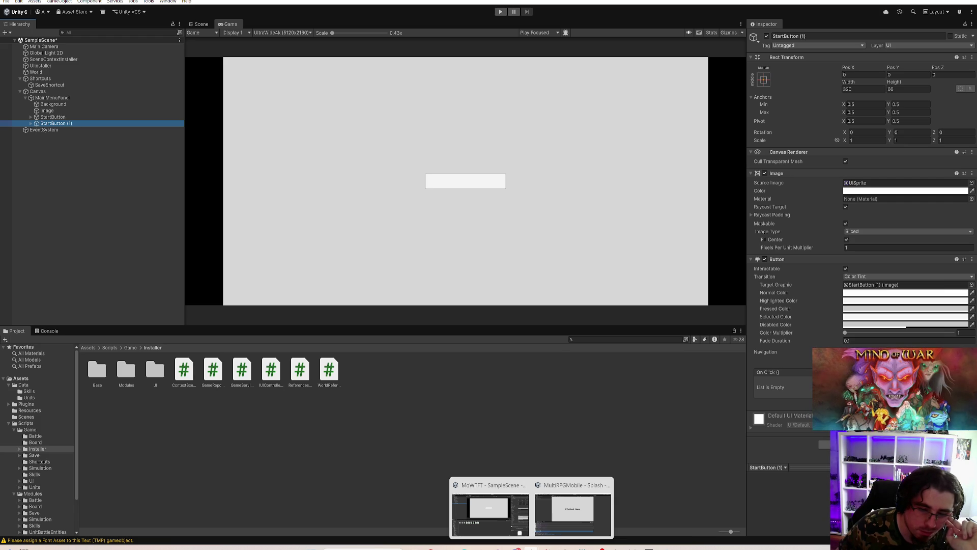
pyautogui.click(568, 521)
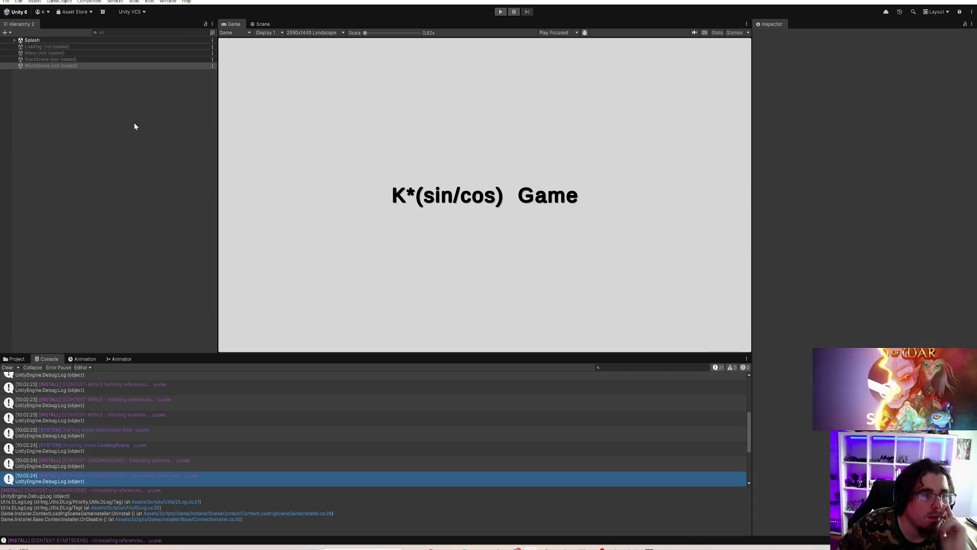
# Step: Load the Menu scene, expand Canvas > MainMenu > Content, and frame it in the Scene view
pyautogui.rightClick(34, 56)
pyautogui.click(49, 62)
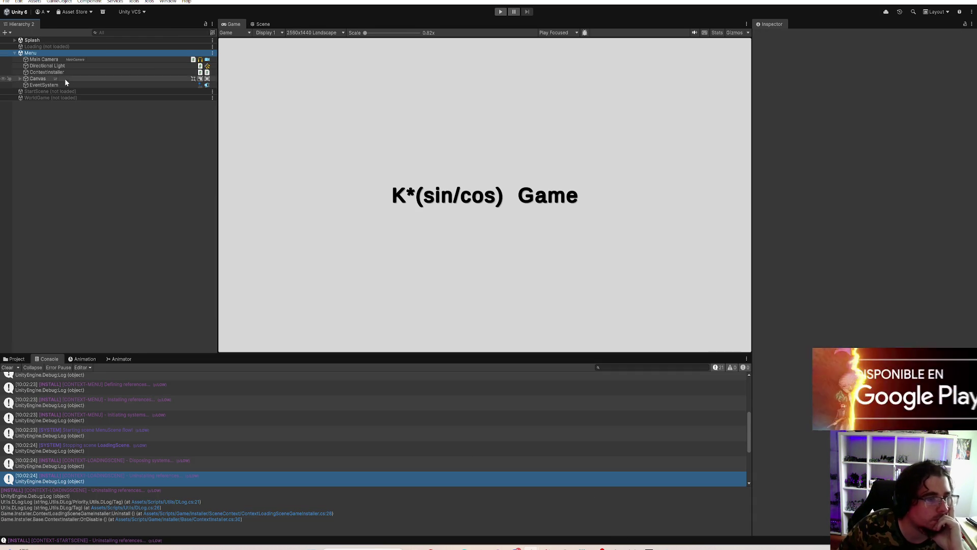
pyautogui.click(20, 79)
pyautogui.click(38, 85)
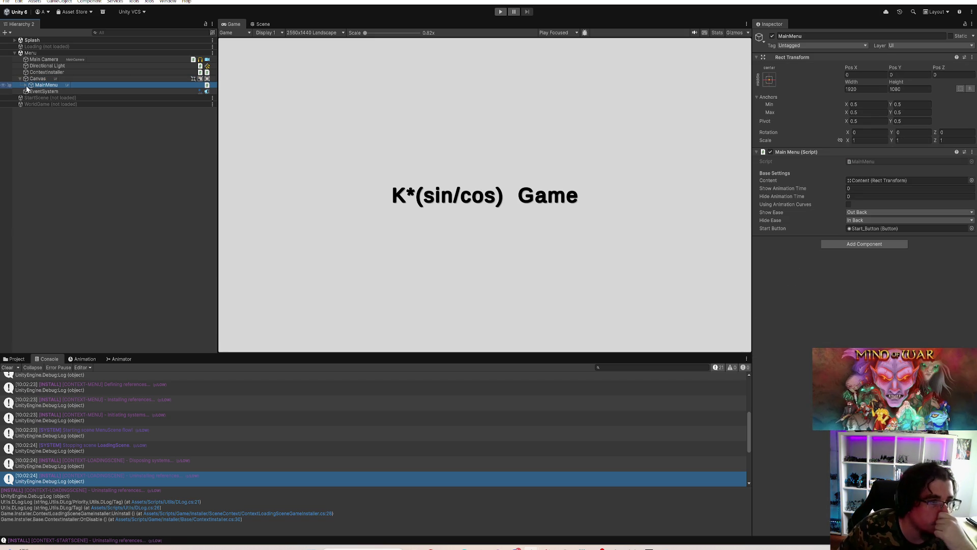
pyautogui.click(26, 85)
pyautogui.click(45, 92)
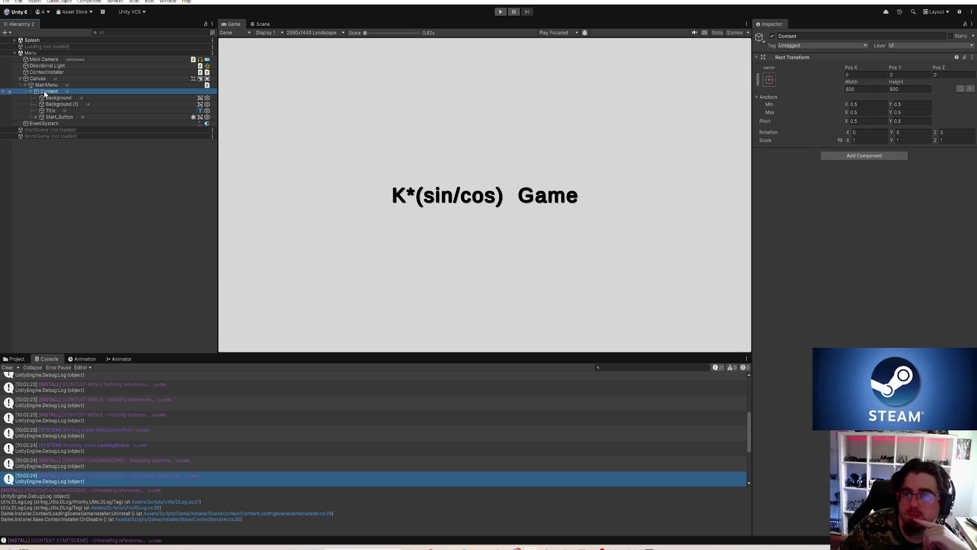
pyautogui.click(261, 24)
pyautogui.press('f')
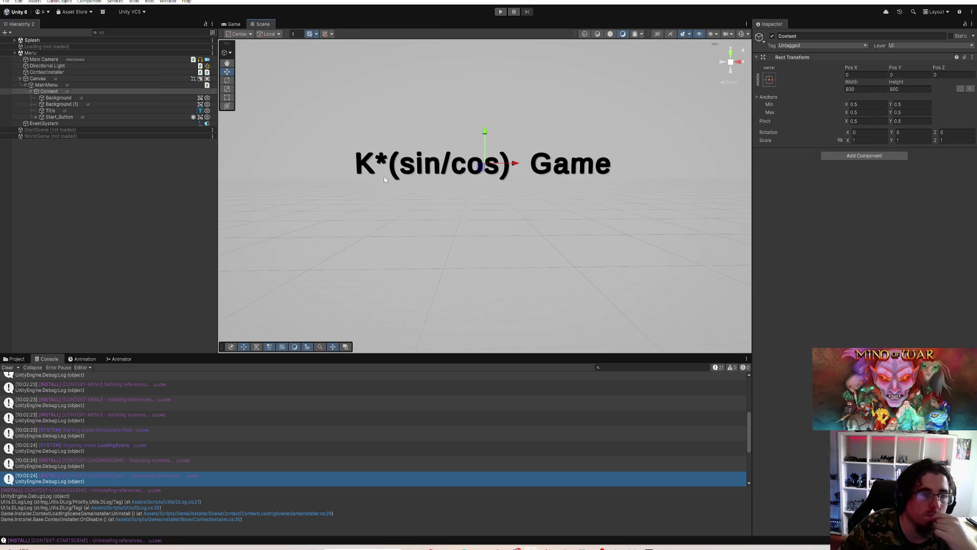
# Step: Unload the Splash scene and inspect the menu's Background, Title and Start_Button objects
pyautogui.rightClick(59, 40)
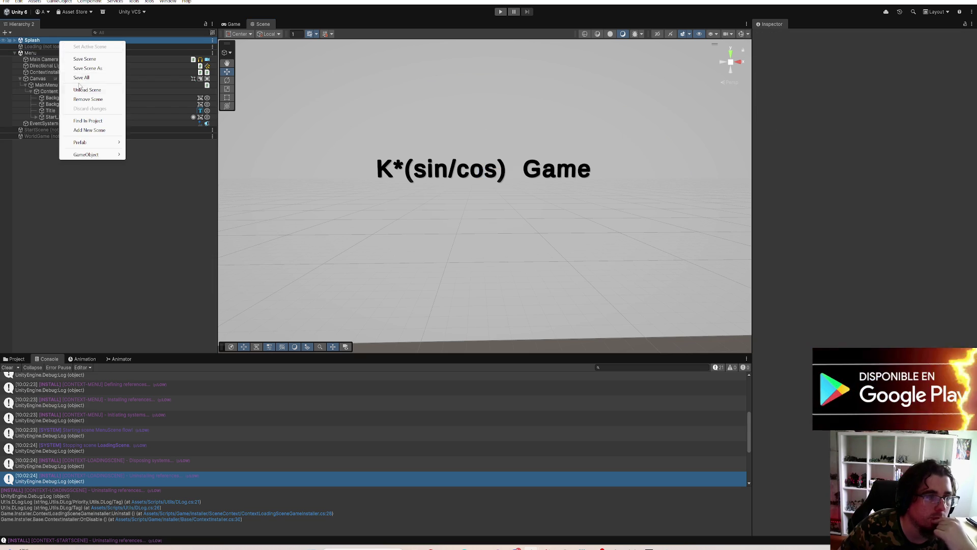
pyautogui.click(85, 89)
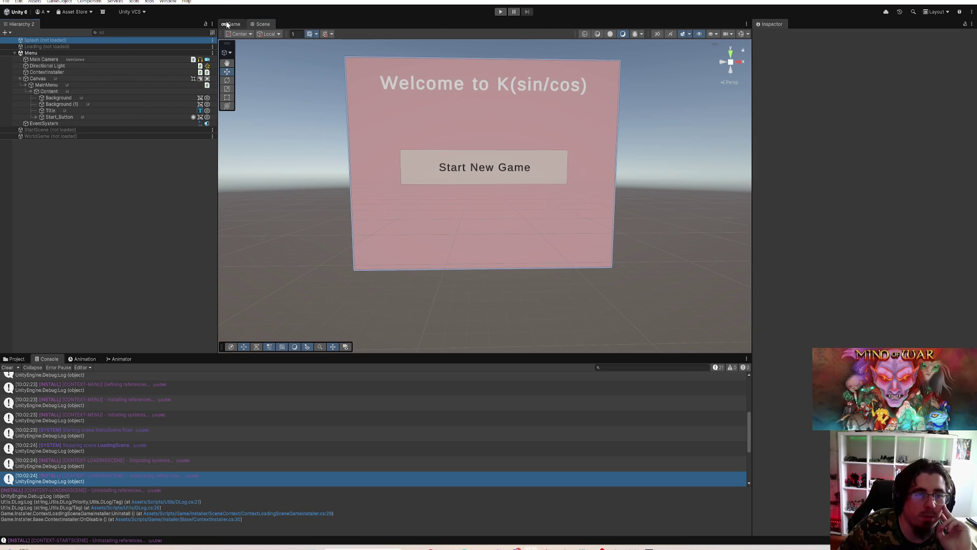
pyautogui.click(228, 24)
pyautogui.click(59, 98)
pyautogui.click(57, 104)
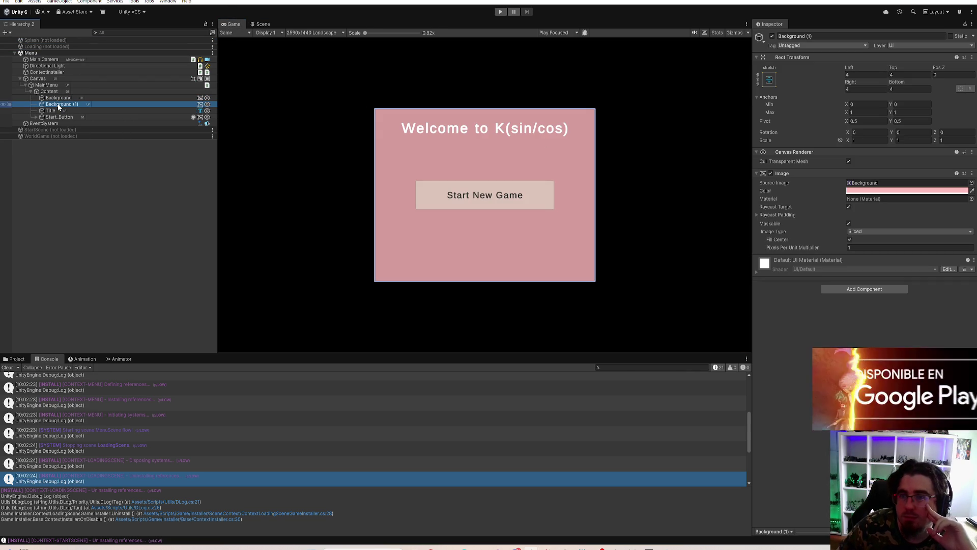
pyautogui.click(51, 98)
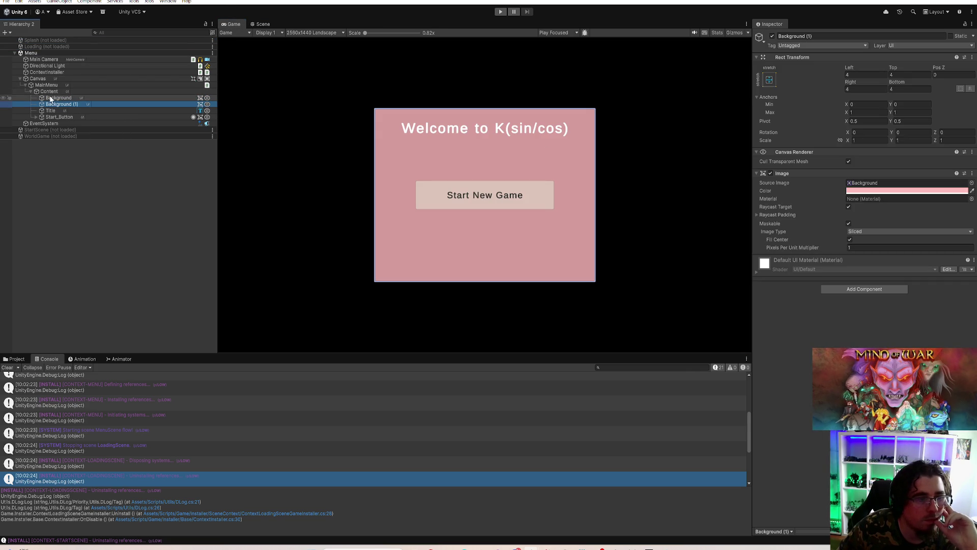
pyautogui.click(49, 109)
pyautogui.click(51, 117)
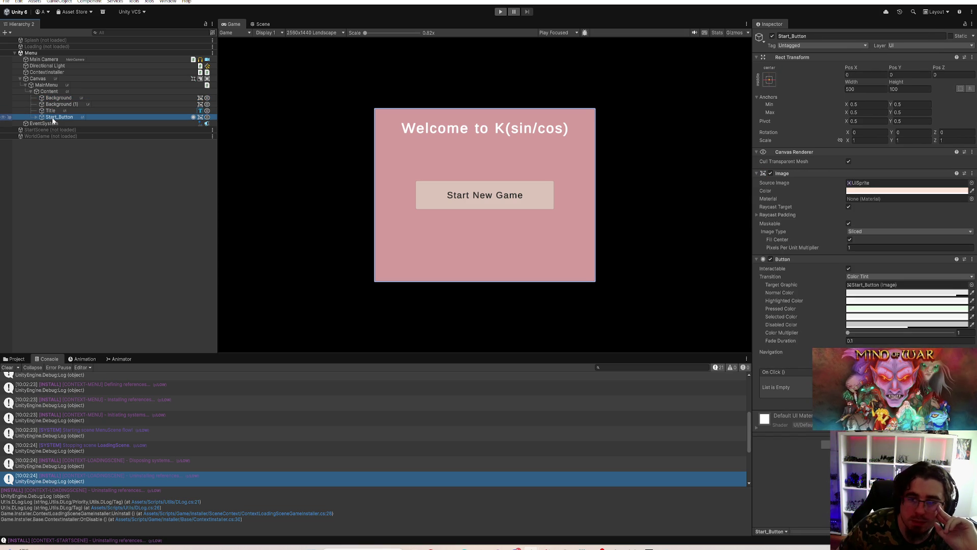
# Step: Step back up through Content, MainMenu and Canvas, then collapse the Menu scene
pyautogui.click(50, 111)
pyautogui.click(51, 104)
pyautogui.click(51, 98)
pyautogui.click(51, 91)
pyautogui.click(49, 85)
pyautogui.click(41, 78)
pyautogui.rightClick(45, 53)
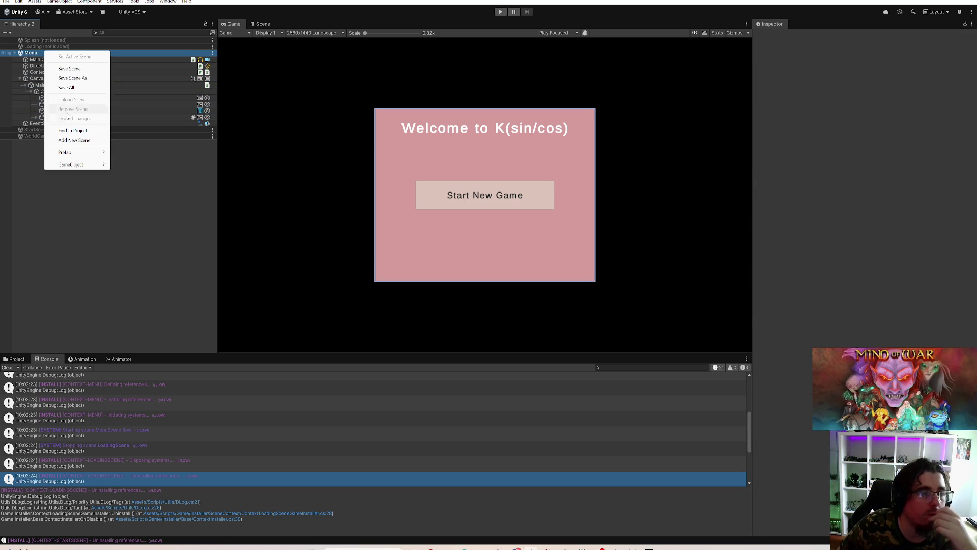
pyautogui.click(15, 53)
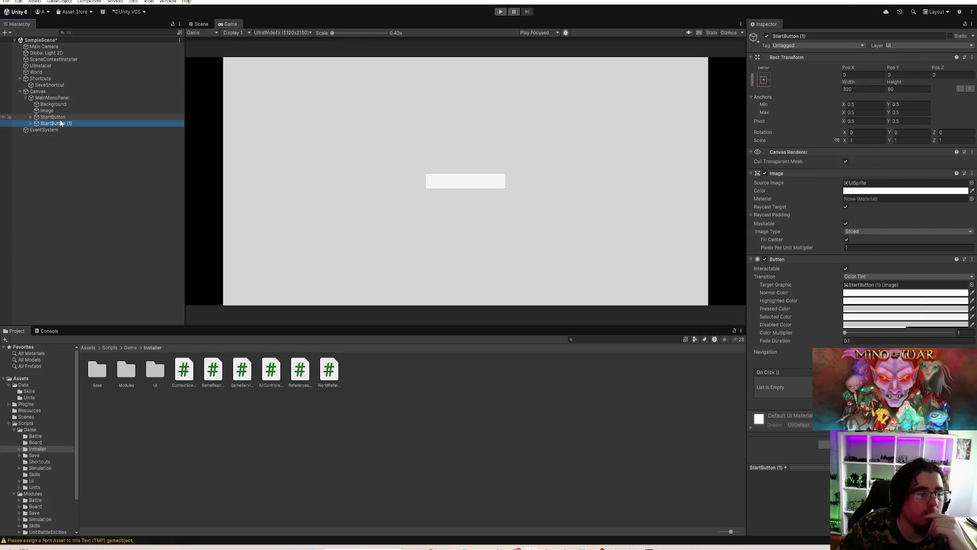
# Step: Rename the duplicate button ExitButton and save the scene
pyautogui.press('Delete')
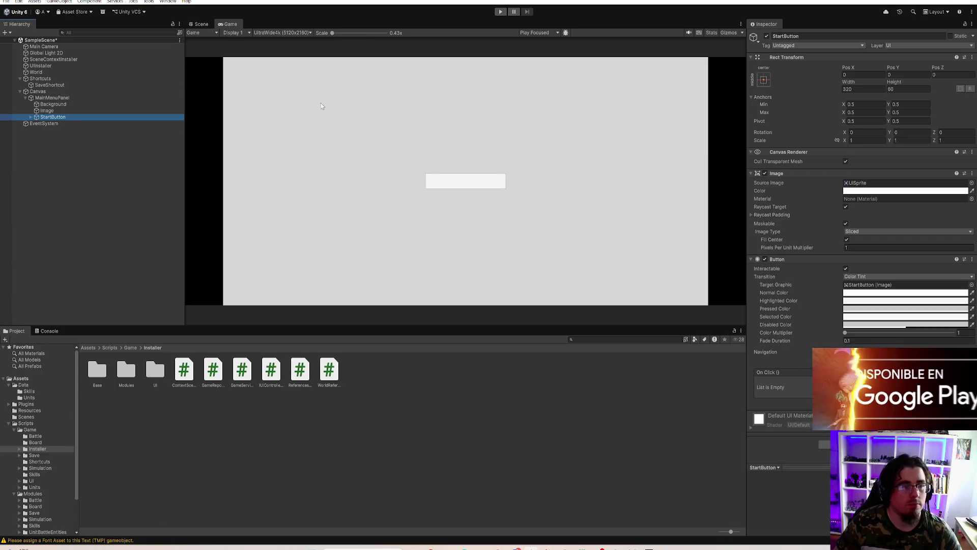
pyautogui.hotkey('ctrl', 'z')
pyautogui.click(810, 36)
pyautogui.write('Exit')
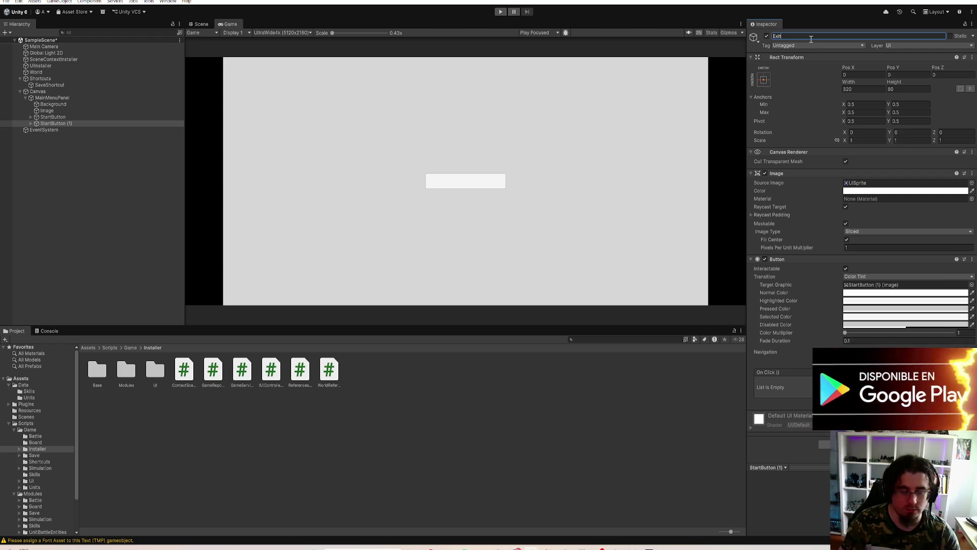
pyautogui.write('Button')
pyautogui.press('Return')
pyautogui.hotkey('ctrl', 's')
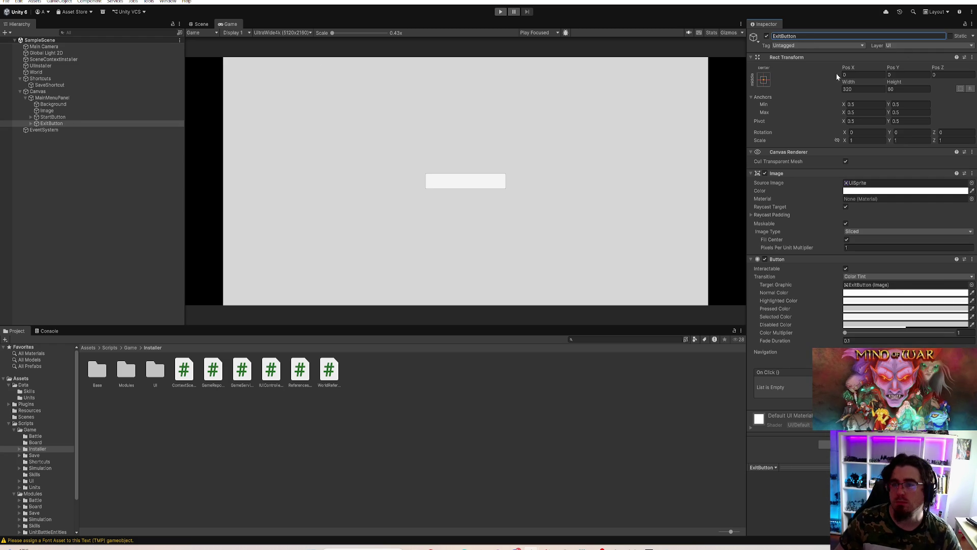
# Step: Place ExitButton at Pos Y -100 and tint its image pink
pyautogui.click(763, 80)
pyautogui.click(911, 75)
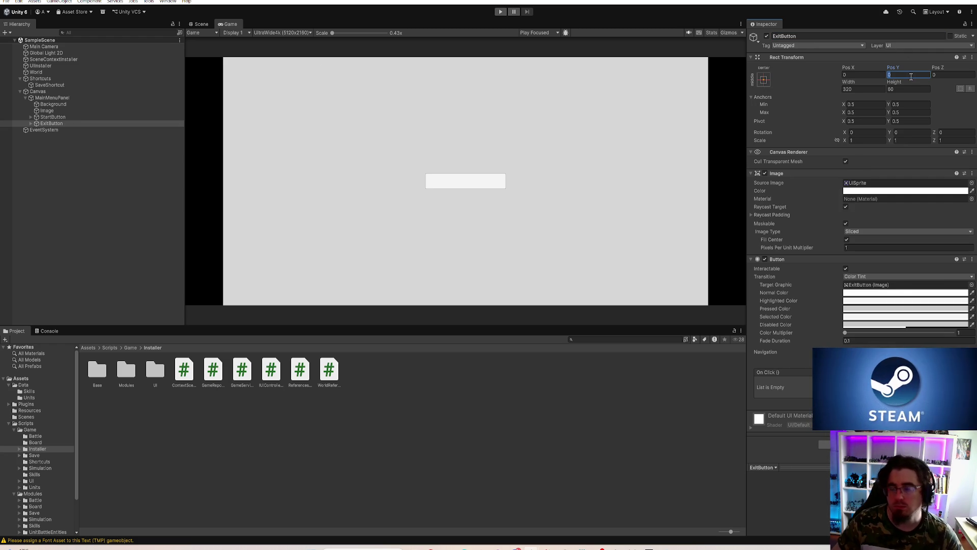
pyautogui.write('100')
pyautogui.click(875, 191)
pyautogui.moveTo(900, 237); pyautogui.dragTo(910, 234)
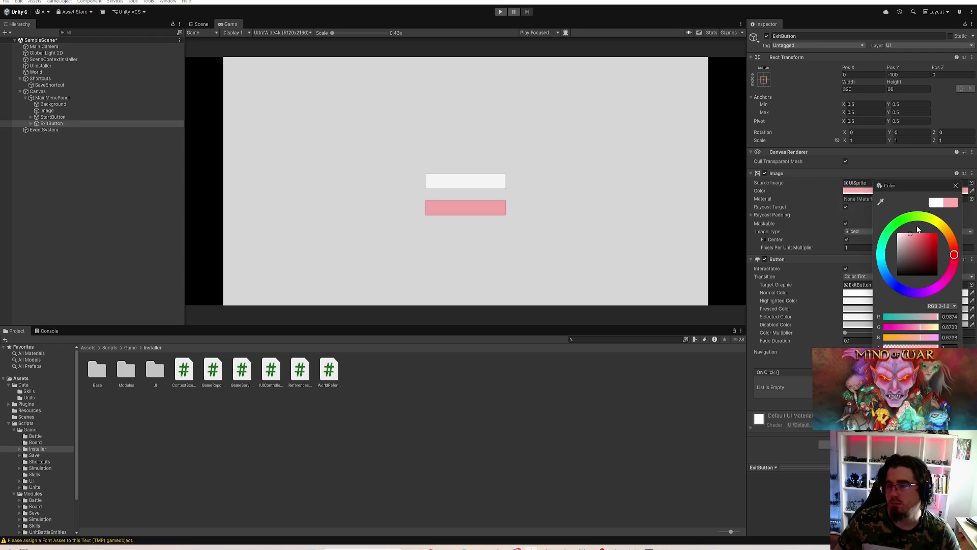
pyautogui.click(955, 187)
# Step: Try other Normal Color tints on ExitButton, then keep it opaque white
pyautogui.click(855, 293)
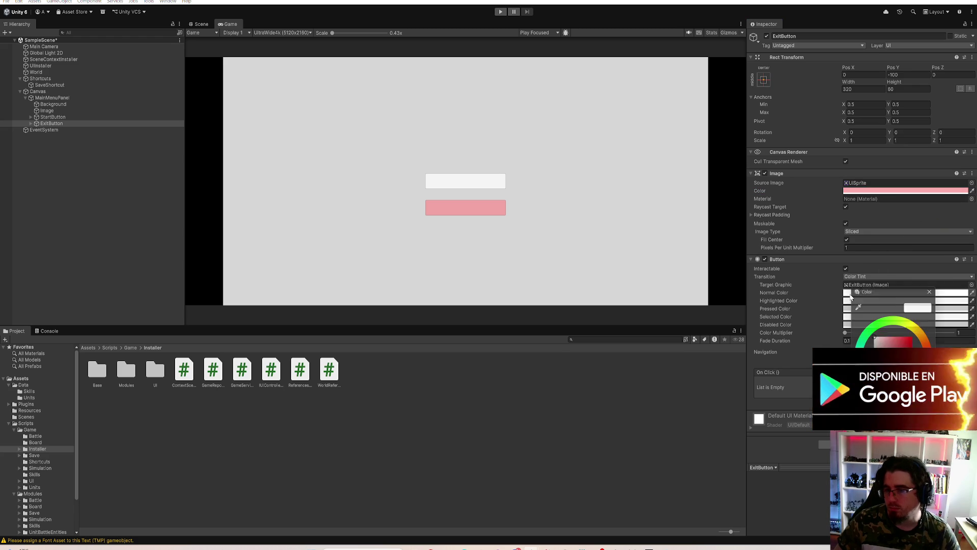
pyautogui.moveTo(934, 351)
pyautogui.mouseDown()
pyautogui.moveTo(922, 378)
pyautogui.moveTo(865, 407)
pyautogui.moveTo(874, 336)
pyautogui.mouseUp()
pyautogui.click(195, 180)
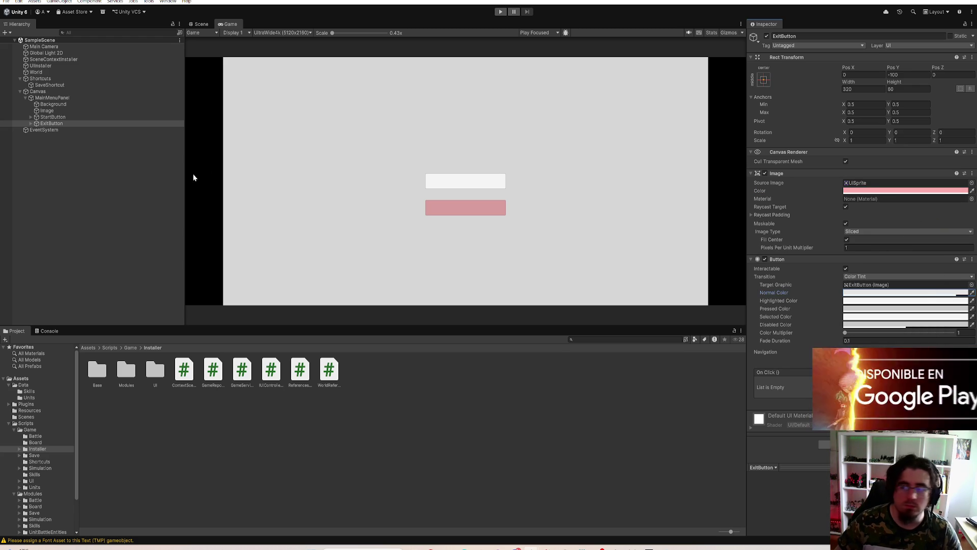
pyautogui.click(70, 117)
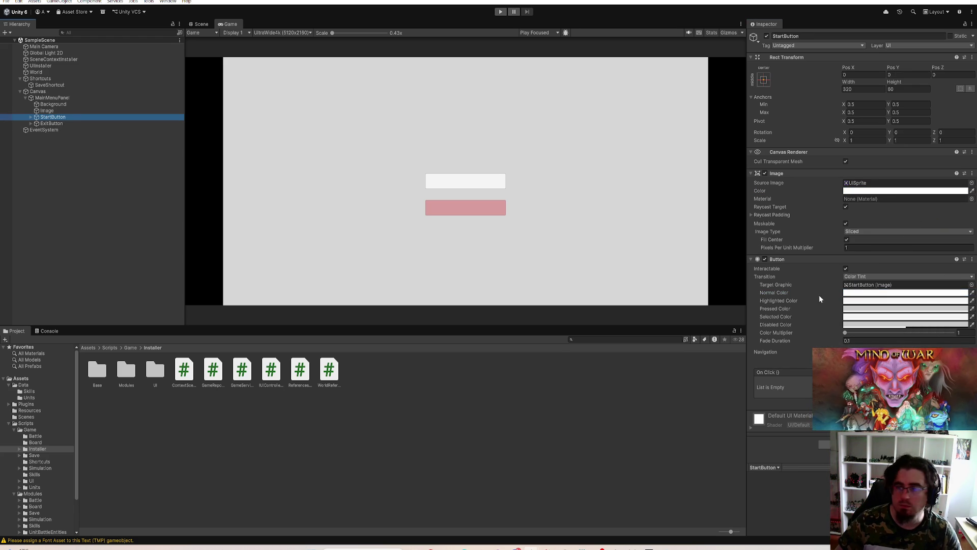
# Step: Give the StartButton a pale green highlighted colour and save the scene
pyautogui.click(883, 293)
pyautogui.moveTo(903, 333)
pyautogui.mouseDown()
pyautogui.moveTo(943, 333)
pyautogui.moveTo(904, 336)
pyautogui.mouseUp()
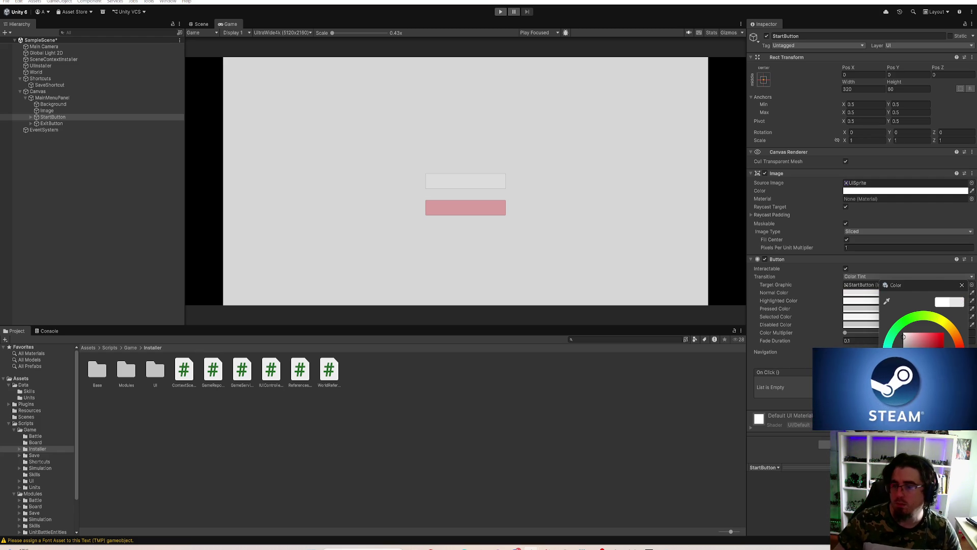
pyautogui.click(345, 177)
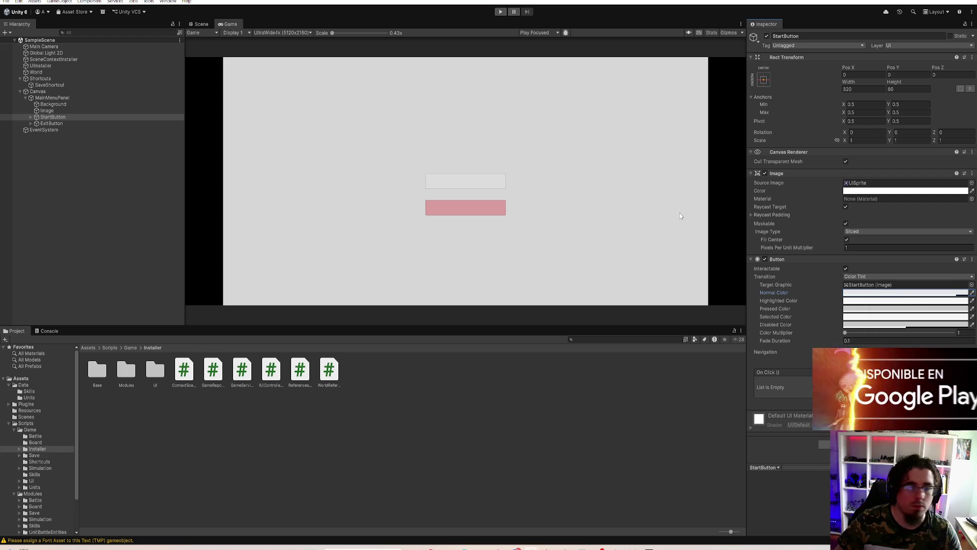
pyautogui.click(862, 309)
pyautogui.click(943, 284)
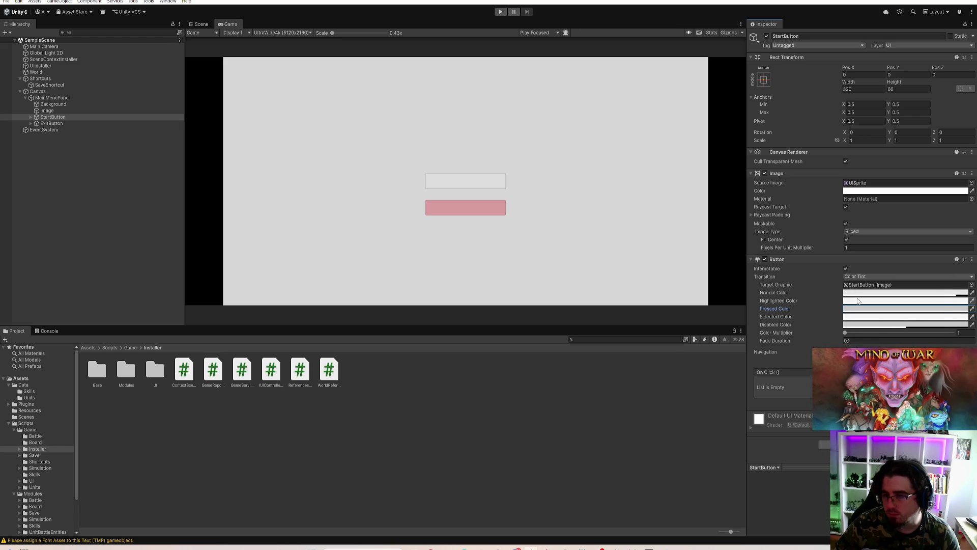
pyautogui.click(858, 301)
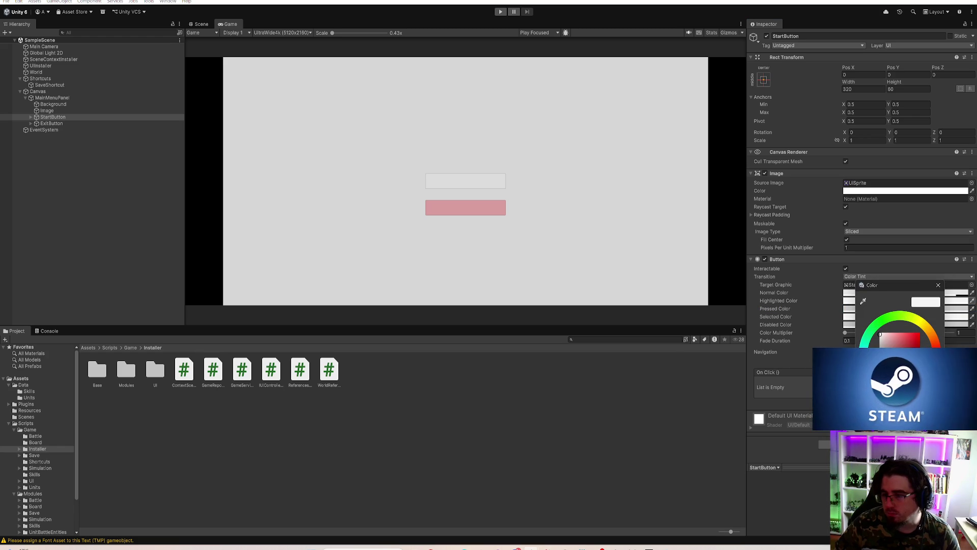
pyautogui.moveTo(936, 340)
pyautogui.mouseDown()
pyautogui.moveTo(882, 320)
pyautogui.moveTo(917, 319)
pyautogui.moveTo(920, 334)
pyautogui.moveTo(876, 326)
pyautogui.mouseUp()
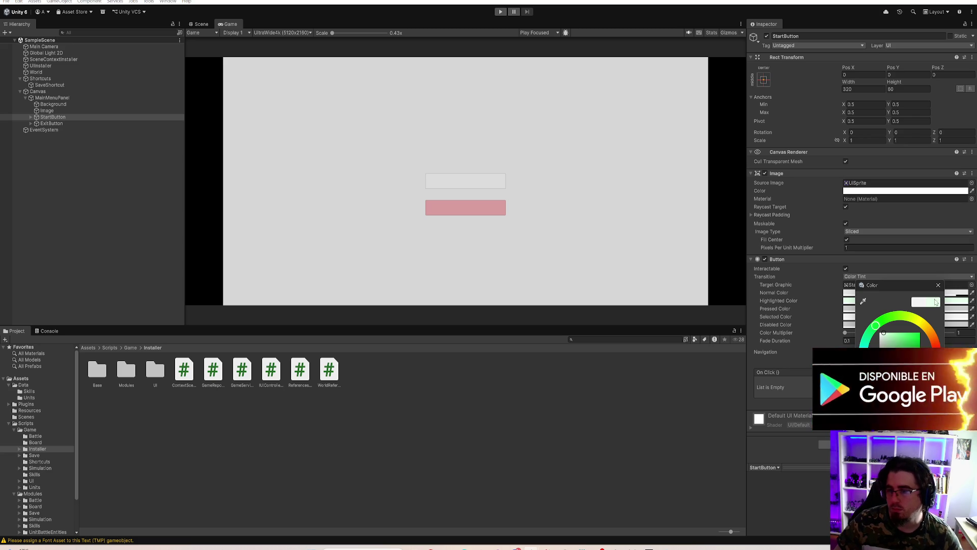
pyautogui.click(938, 285)
pyautogui.hotkey('ctrl', 's')
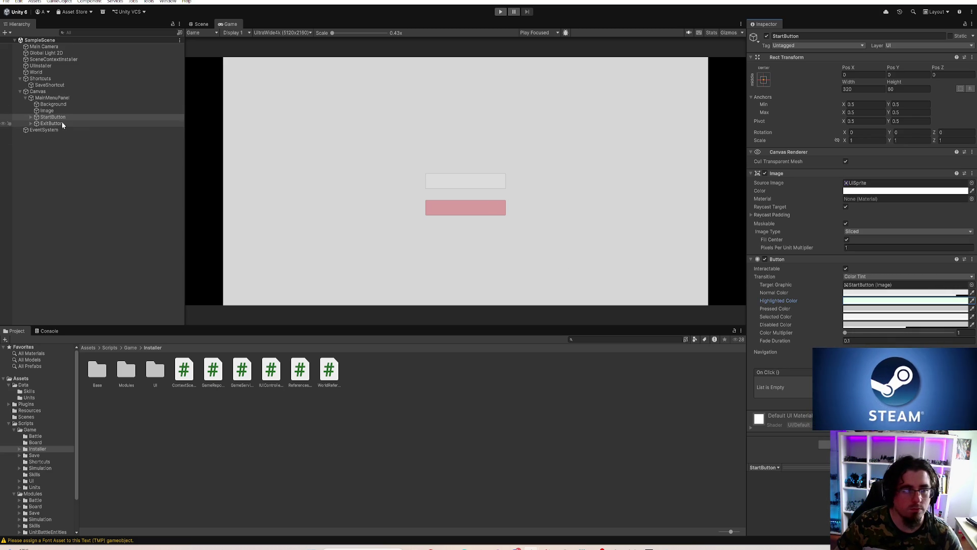
# Step: Lighten the ExitButton's pink image colour, leaving its hover colour unchanged
pyautogui.click(62, 123)
pyautogui.click(865, 300)
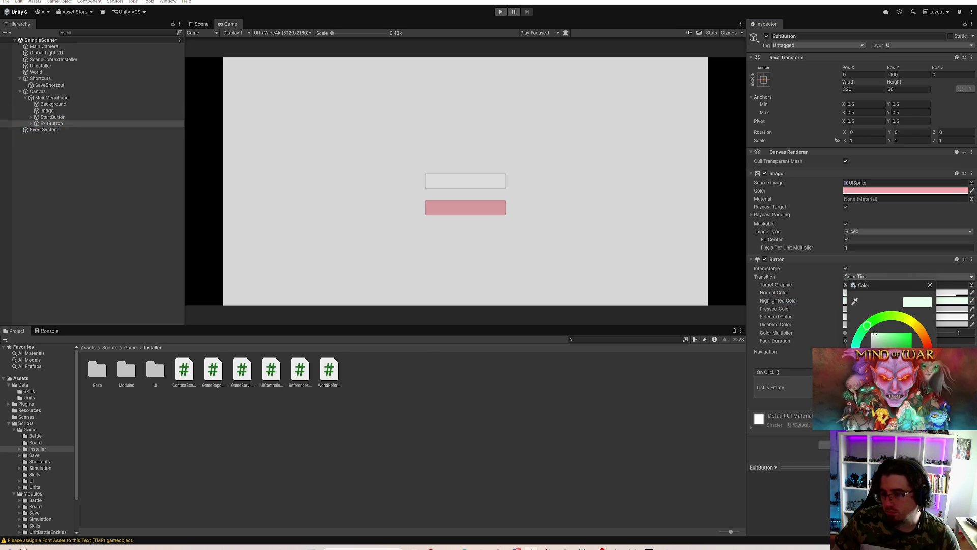
pyautogui.moveTo(867, 325); pyautogui.dragTo(911, 321)
pyautogui.hotkey('ctrl', 'z')
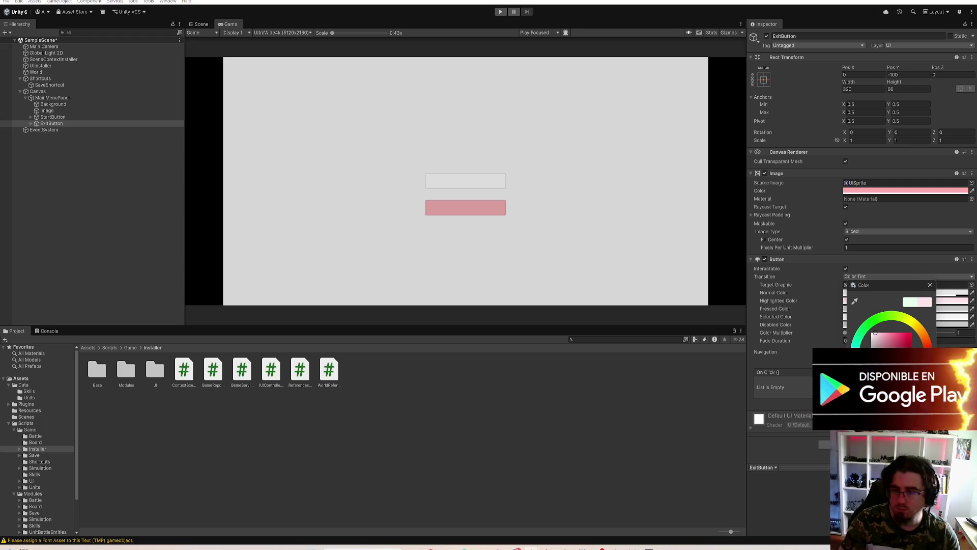
pyautogui.click(930, 286)
pyautogui.click(866, 191)
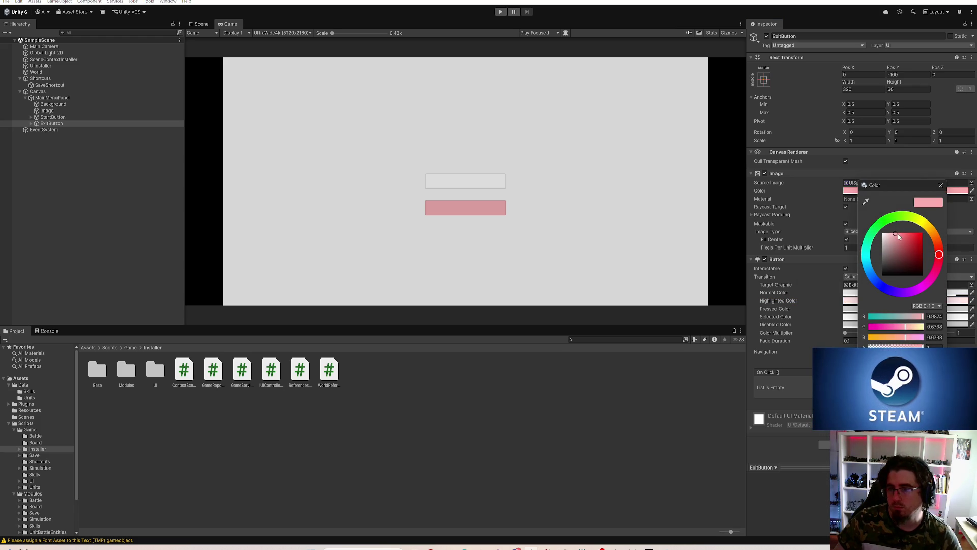
pyautogui.moveTo(899, 237); pyautogui.dragTo(891, 233)
pyautogui.click(164, 134)
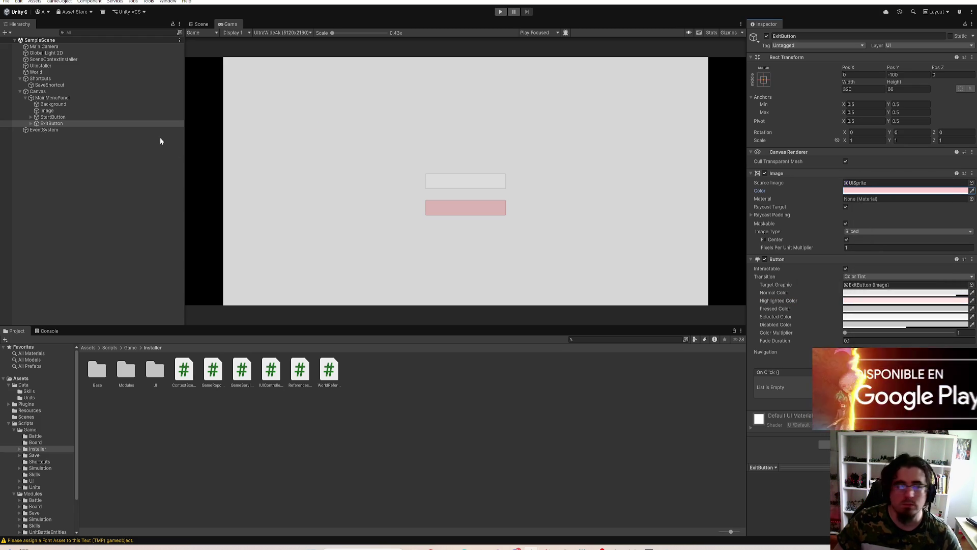
# Step: Expand both buttons, select their Text (TMP) labels, and frame the Start label in the scene
pyautogui.click(31, 123)
pyautogui.click(31, 117)
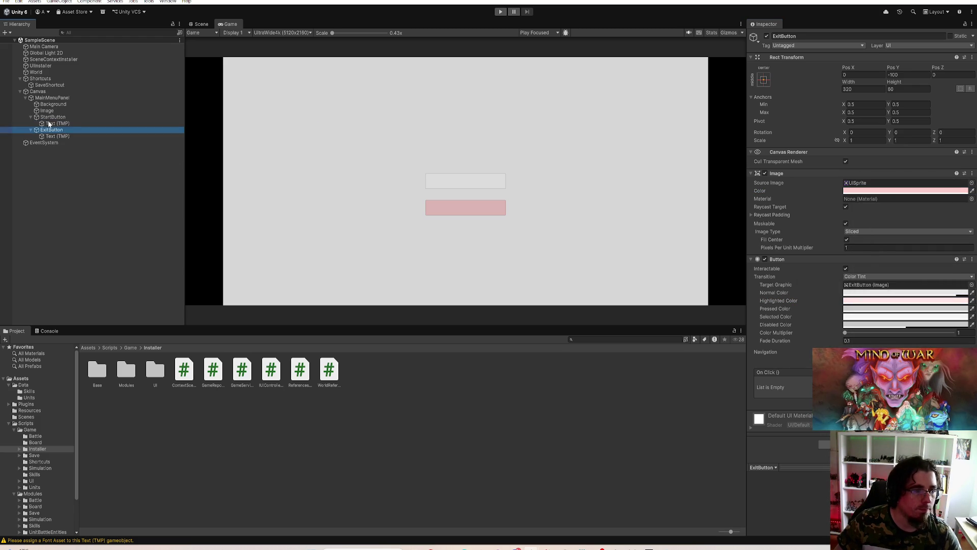
pyautogui.click(55, 123)
pyautogui.keyDown('ctrl'); pyautogui.click(58, 137); pyautogui.keyUp('ctrl')
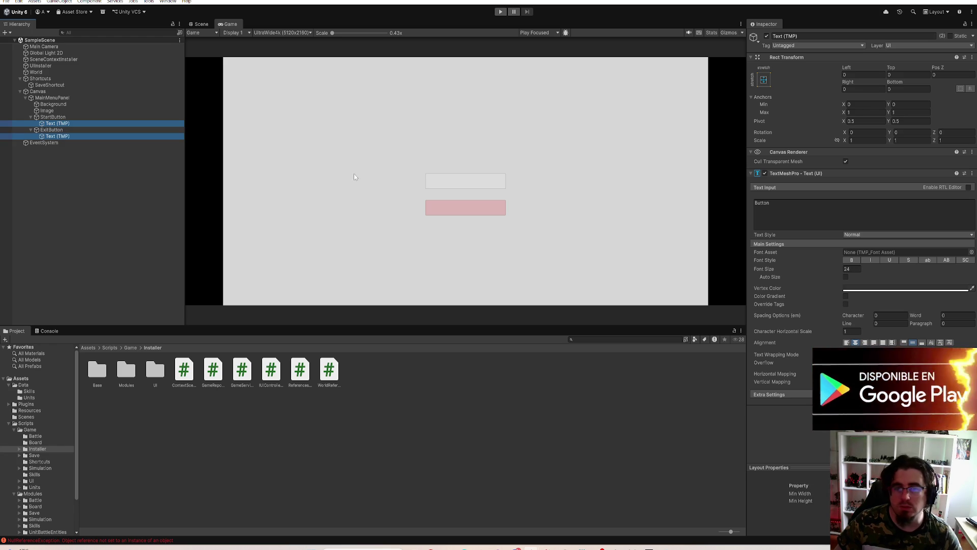
pyautogui.click(196, 26)
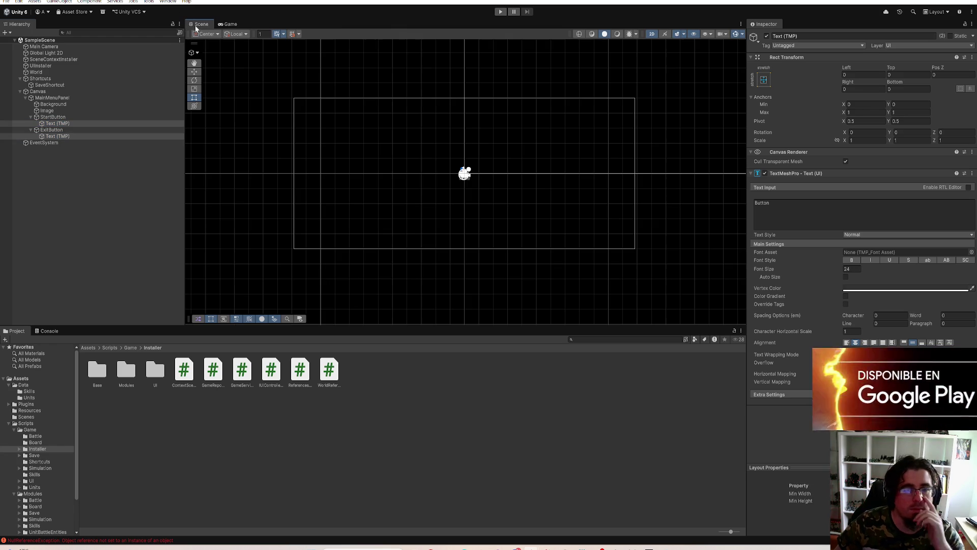
pyautogui.doubleClick(73, 124)
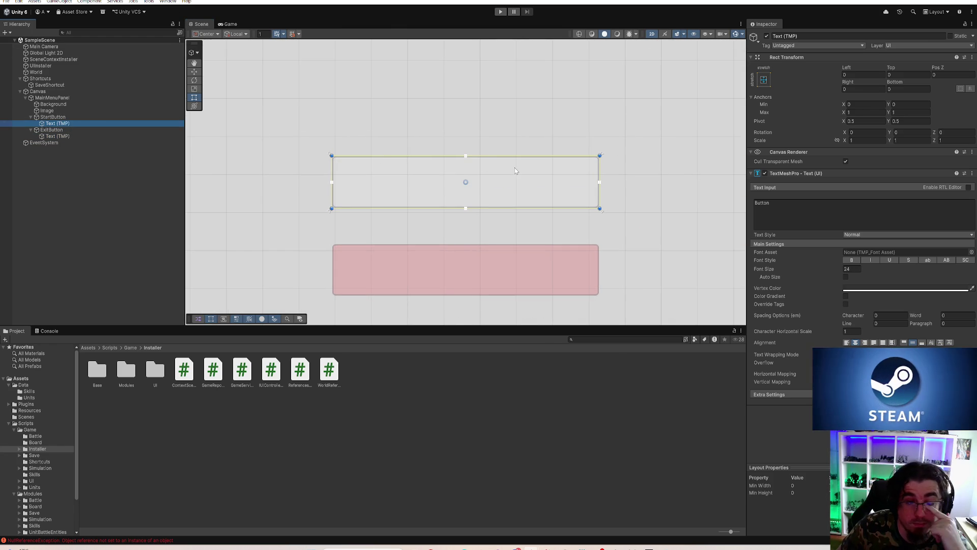
pyautogui.click(814, 214)
pyautogui.scroll(-10, 588, 178)
pyautogui.scroll(2, 560, 173)
pyautogui.scroll(5, 560, 173)
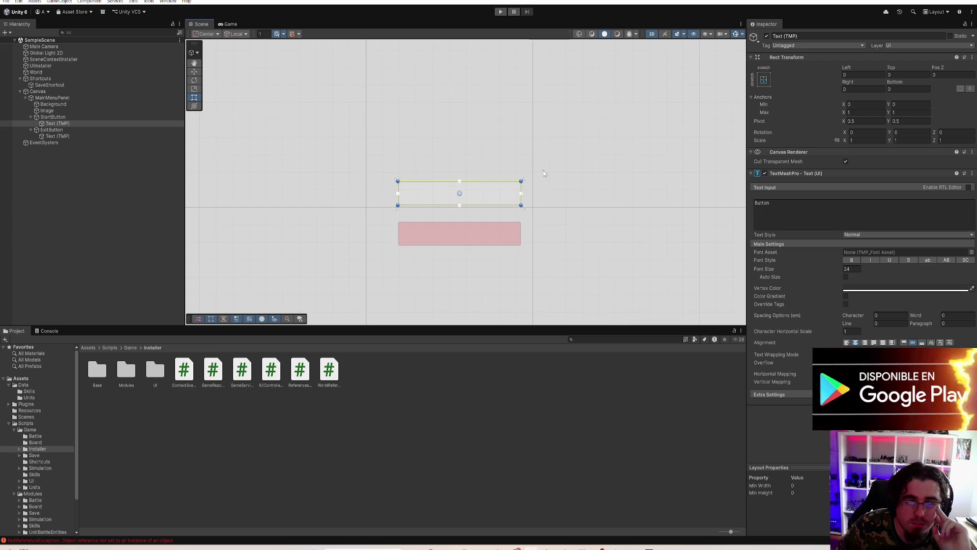
pyautogui.scroll(1, 573, 199)
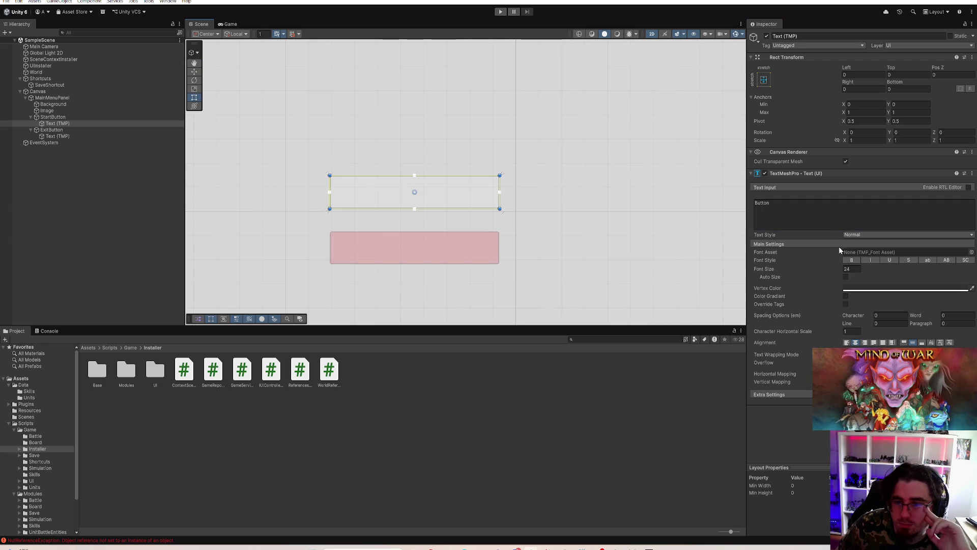
# Step: Assign LiberationSans SDF as the Start label's font asset
pyautogui.click(972, 252)
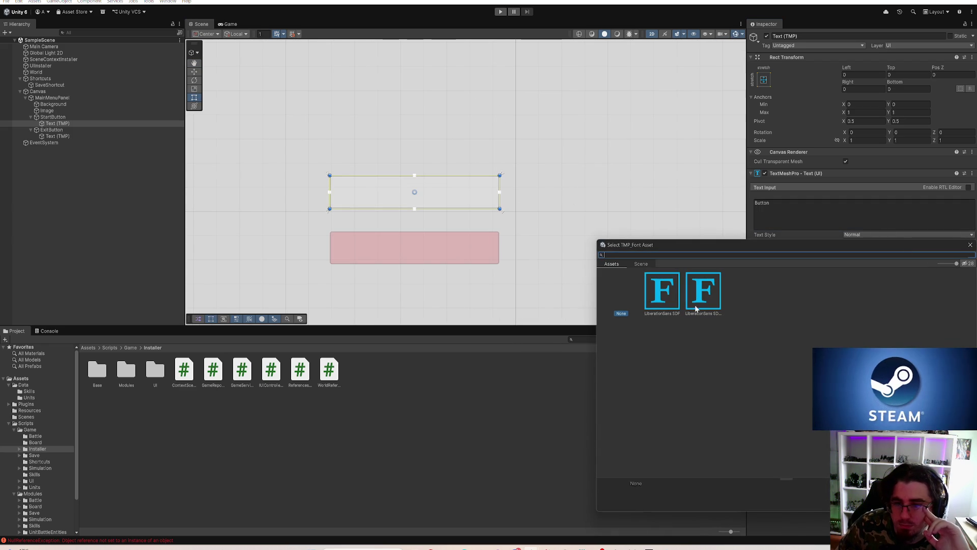
pyautogui.click(667, 293)
pyautogui.click(690, 291)
pyautogui.click(668, 294)
pyautogui.doubleClick(667, 295)
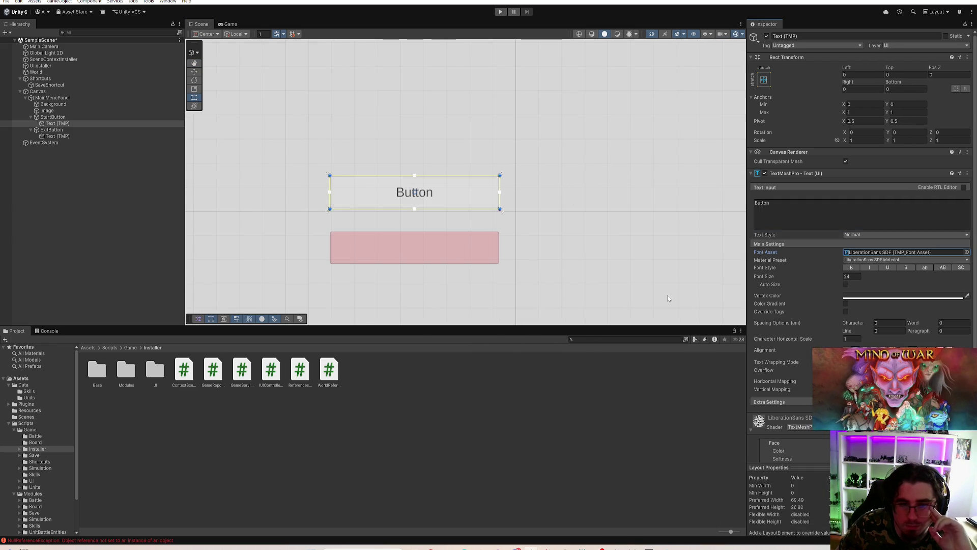
# Step: Assign LiberationSans SDF to the Exit label, keep Normal text style, and save the scene
pyautogui.click(79, 135)
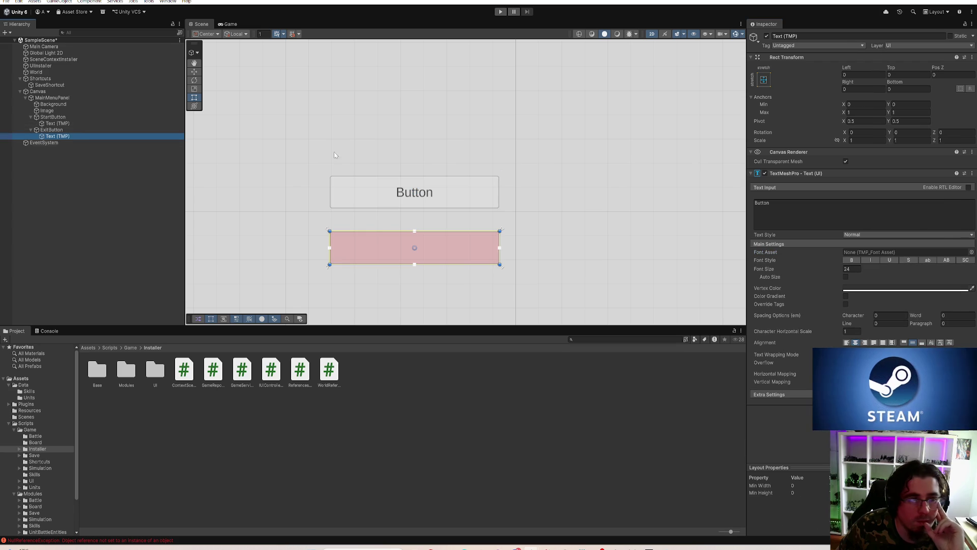
pyautogui.click(972, 252)
pyautogui.doubleClick(668, 296)
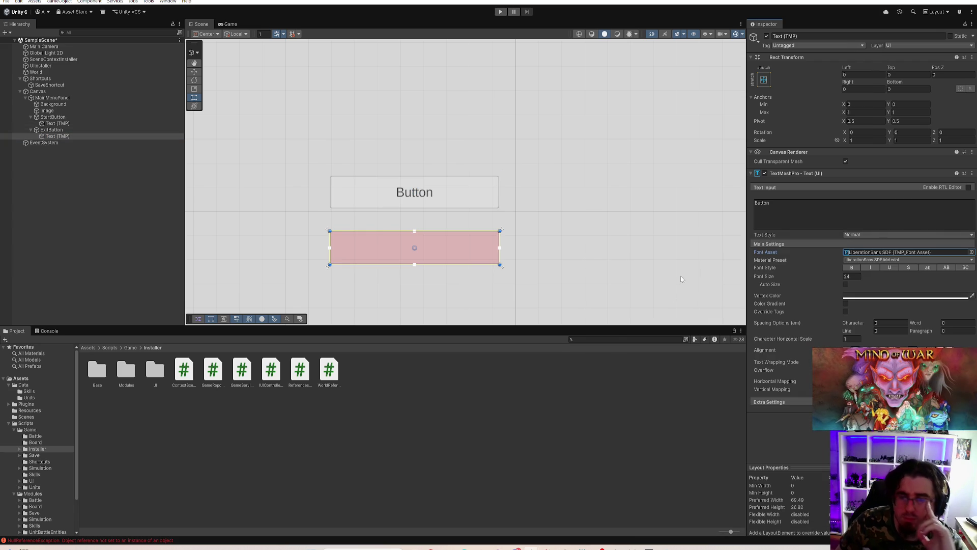
pyautogui.click(861, 238)
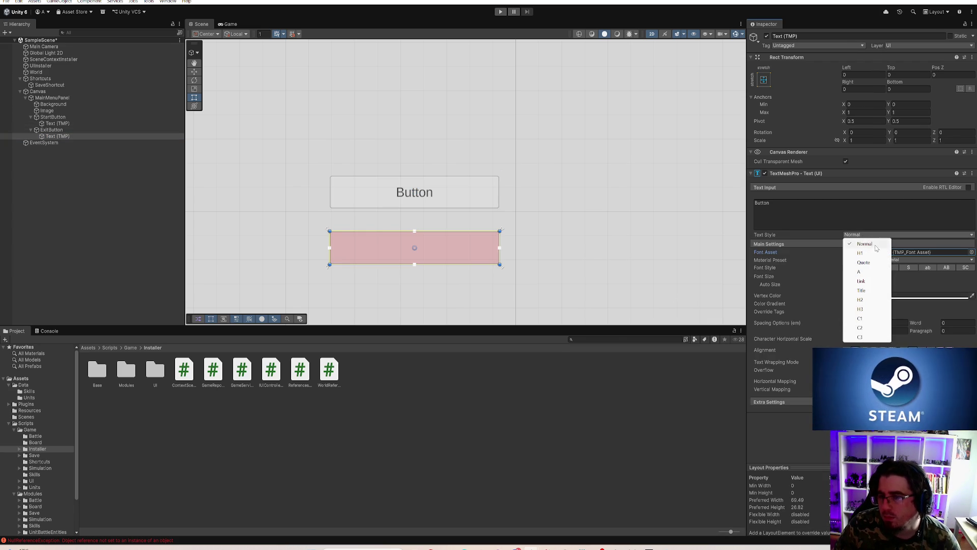
pyautogui.click(836, 211)
pyautogui.hotkey('ctrl', 's')
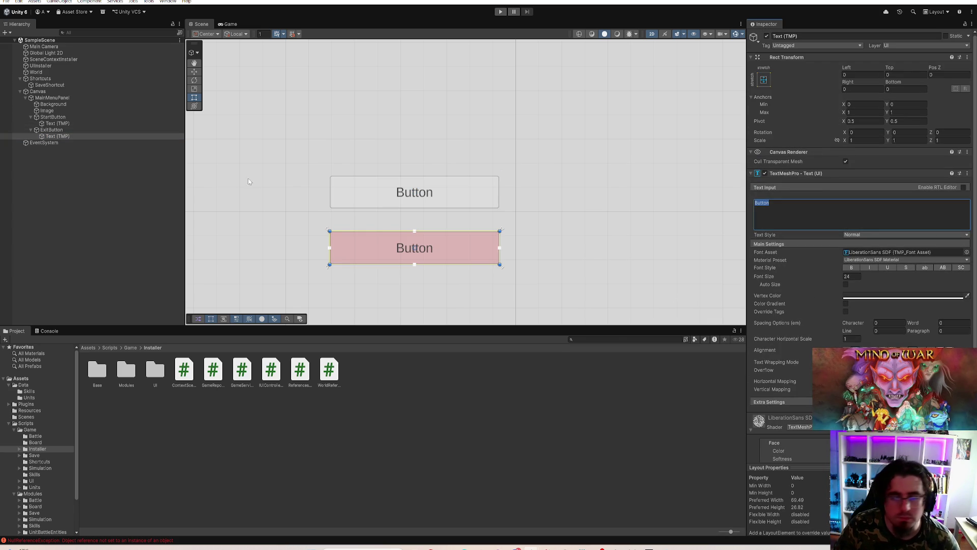
# Step: Reselect the Start label and select its text for replacement
pyautogui.click(106, 123)
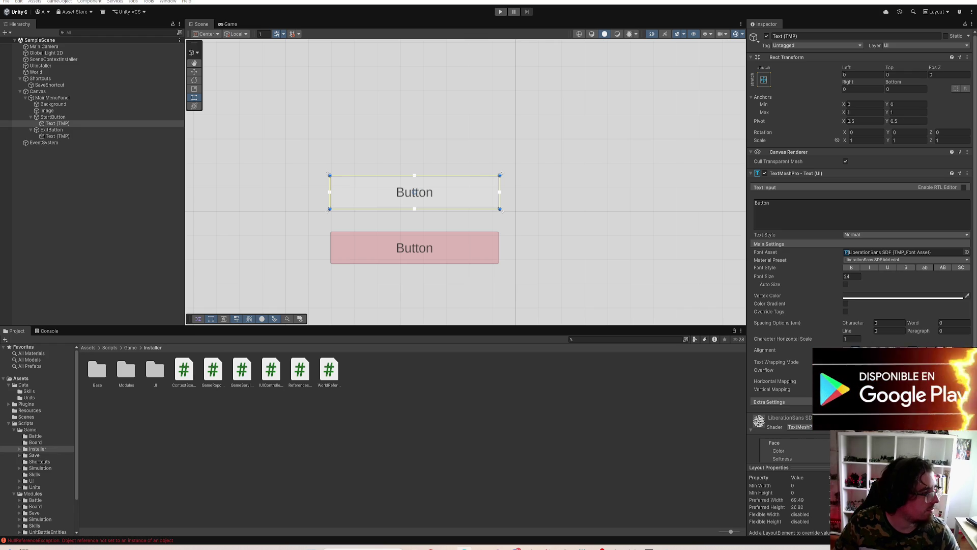
pyautogui.click(57, 123)
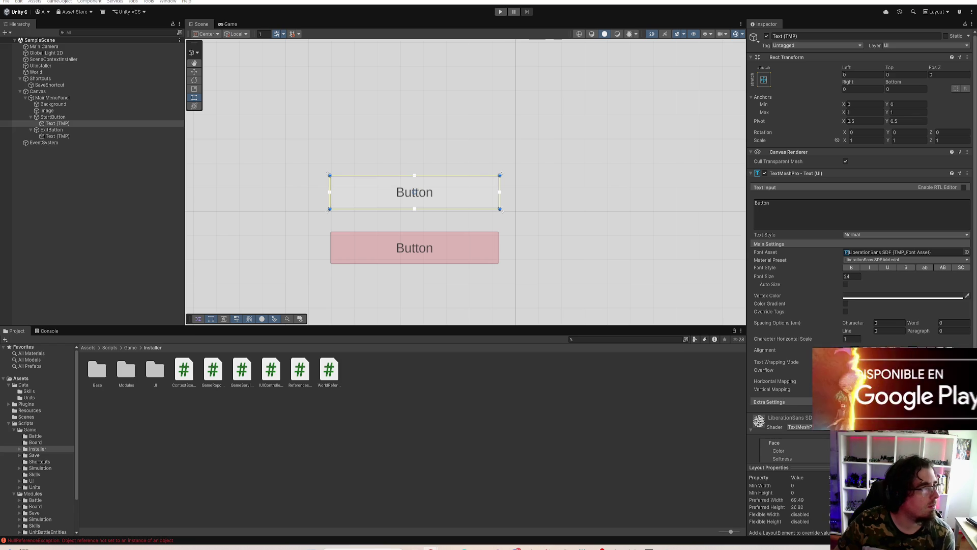
pyautogui.click(57, 123)
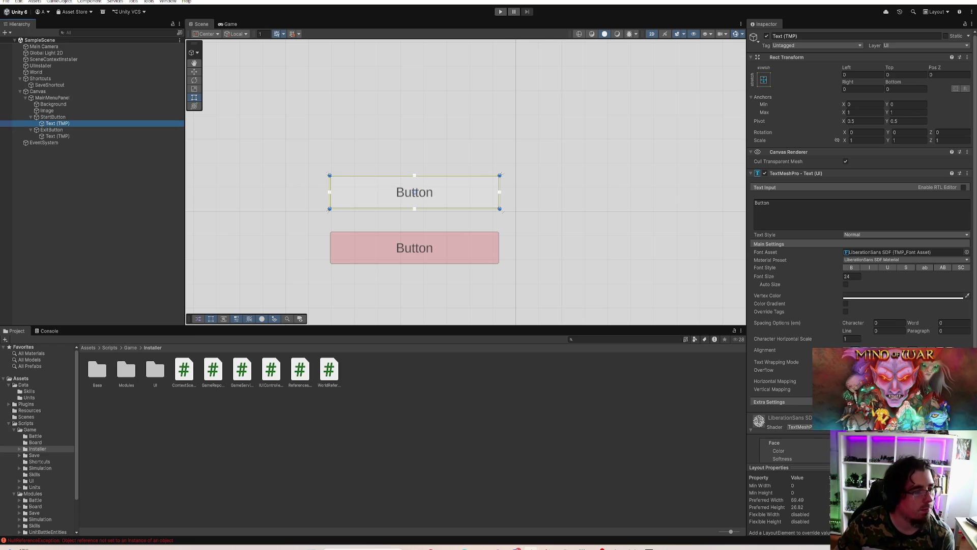
pyautogui.hotkey('alt', 'Tab')
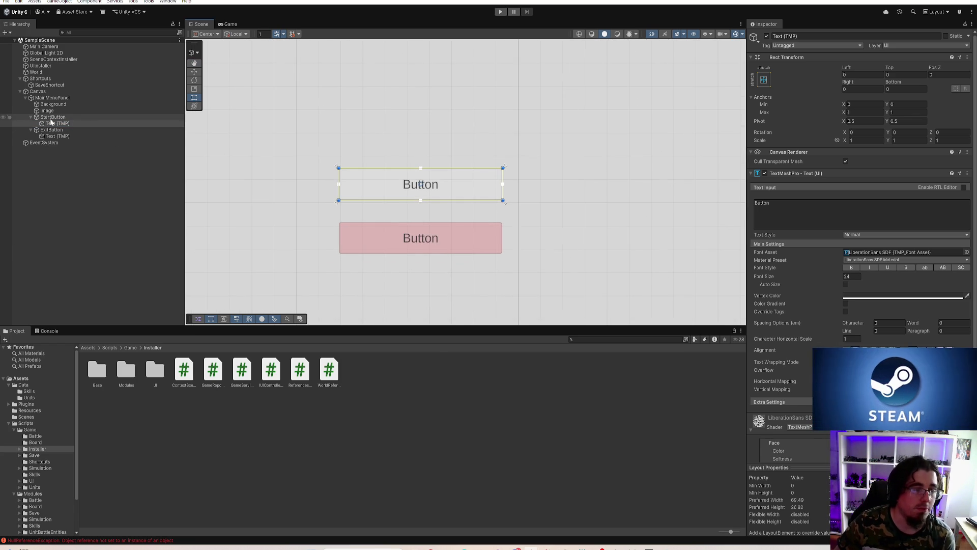
pyautogui.click(790, 220)
# Step: Change the button labels to 'Start' and 'Exit', then frame MainMenuPanel in the scene
pyautogui.write('Start')
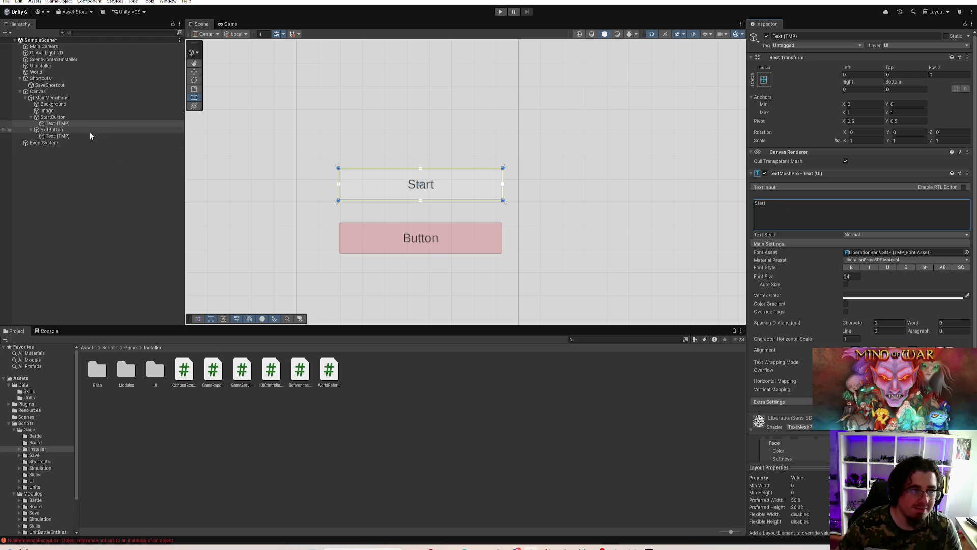
pyautogui.click(86, 136)
pyautogui.click(813, 214)
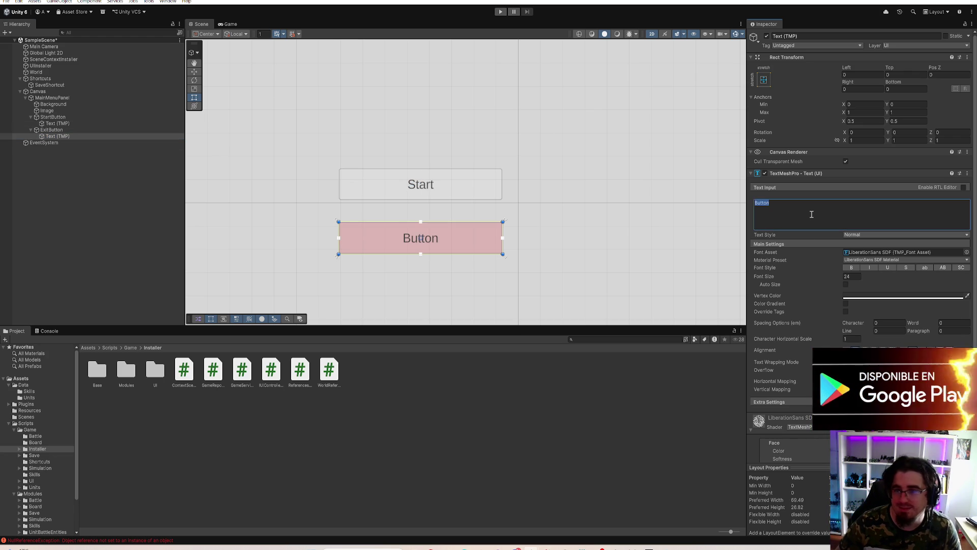
pyautogui.write('Exit')
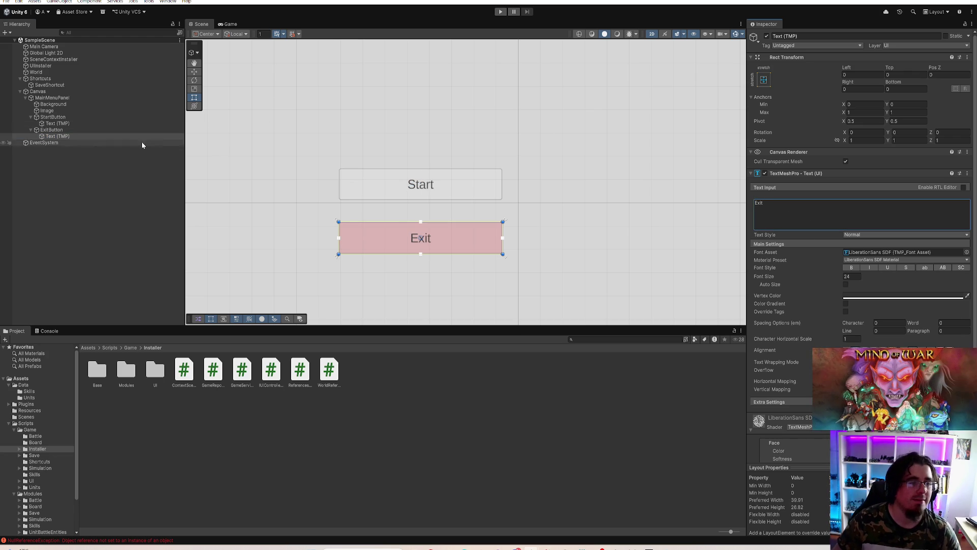
pyautogui.click(76, 97)
pyautogui.doubleClick(75, 96)
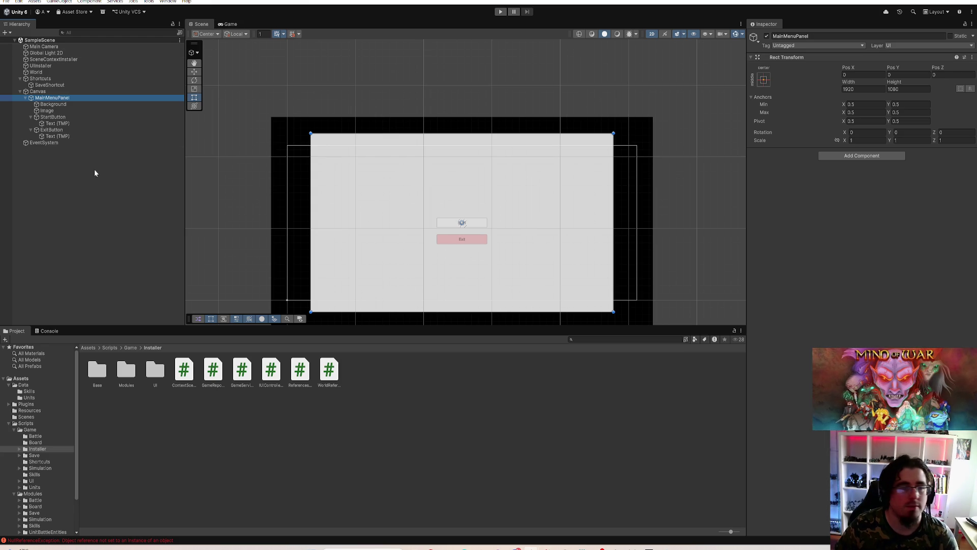
# Step: Make the Canvas match screen height and set the background's Left/Right offsets to -500
pyautogui.click(81, 92)
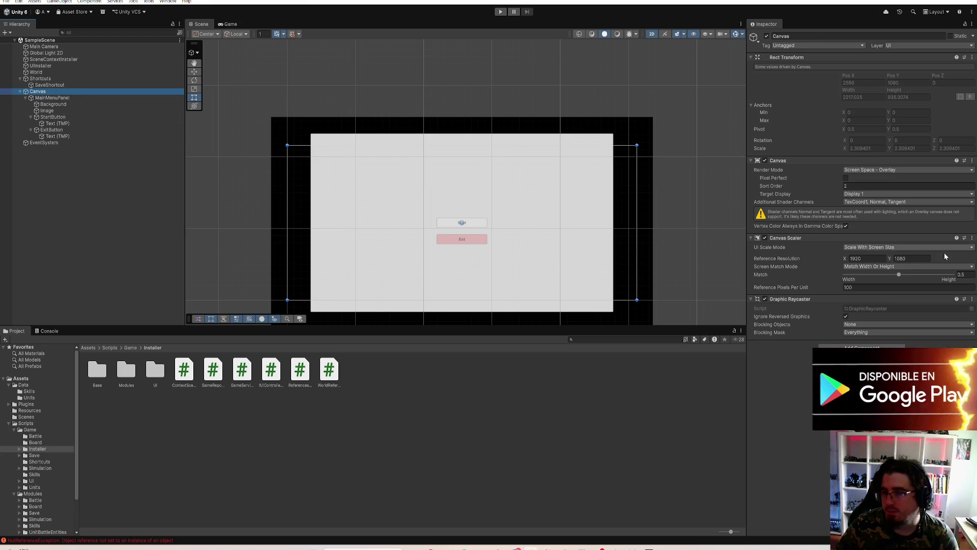
pyautogui.moveTo(905, 274); pyautogui.dragTo(952, 274)
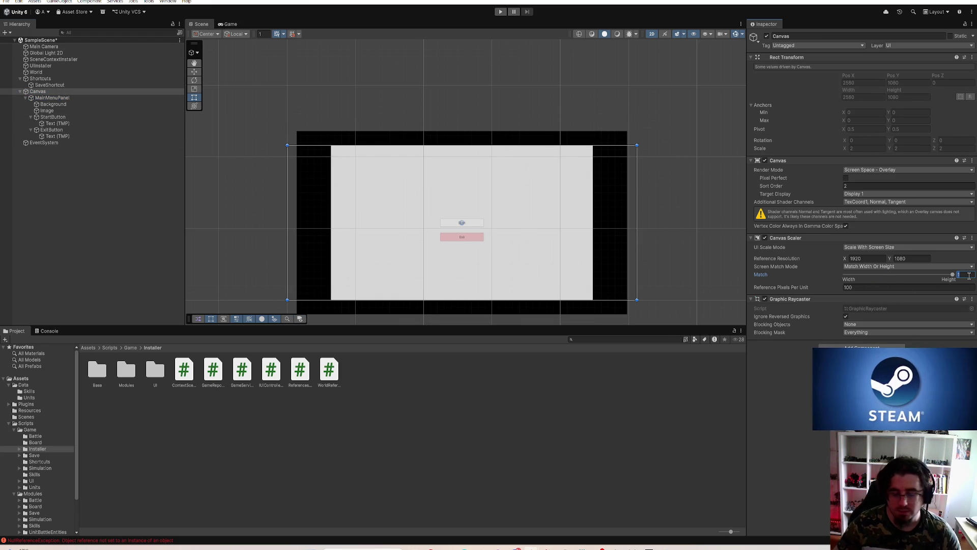
pyautogui.click(227, 23)
pyautogui.click(53, 104)
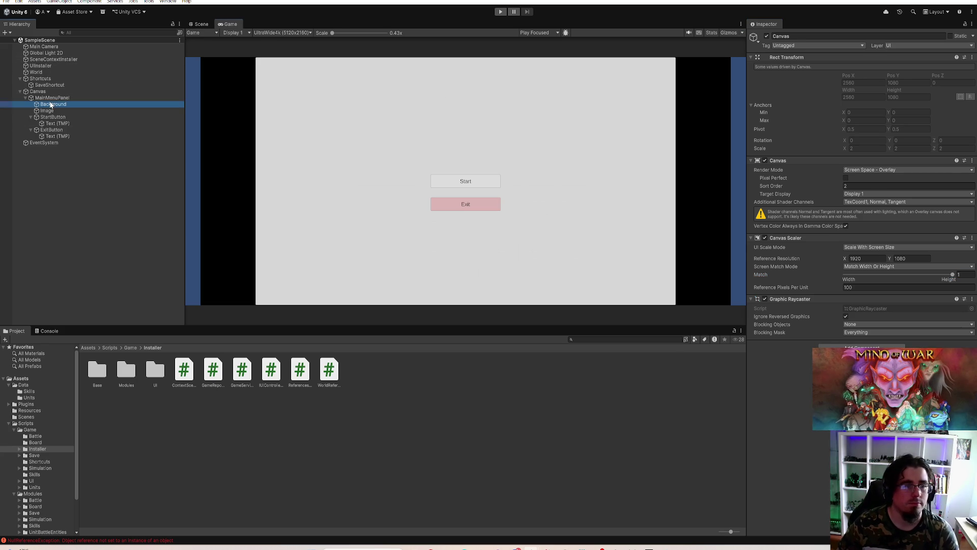
pyautogui.click(855, 75)
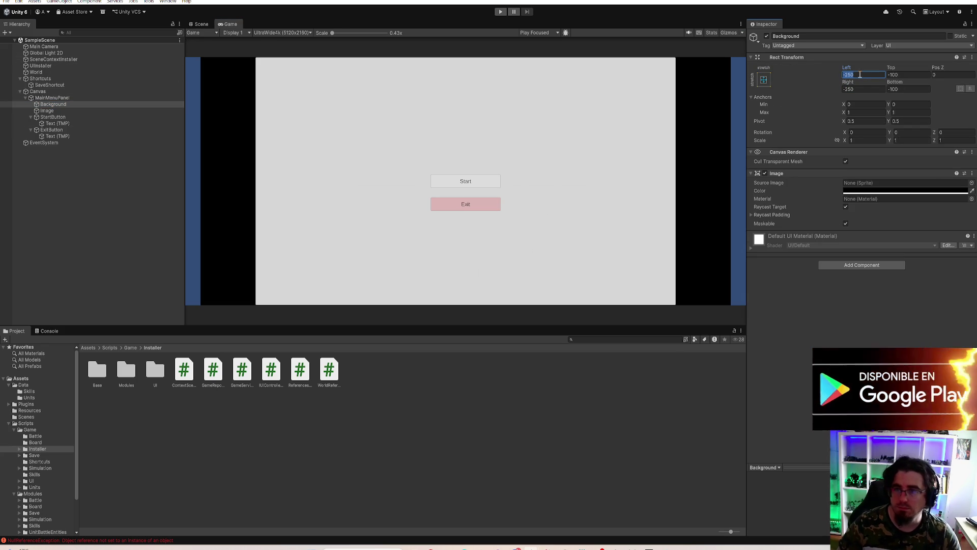
pyautogui.write('-500')
pyautogui.press('Tab')
pyautogui.press('Tab')
pyautogui.press('Tab')
pyautogui.write('-500')
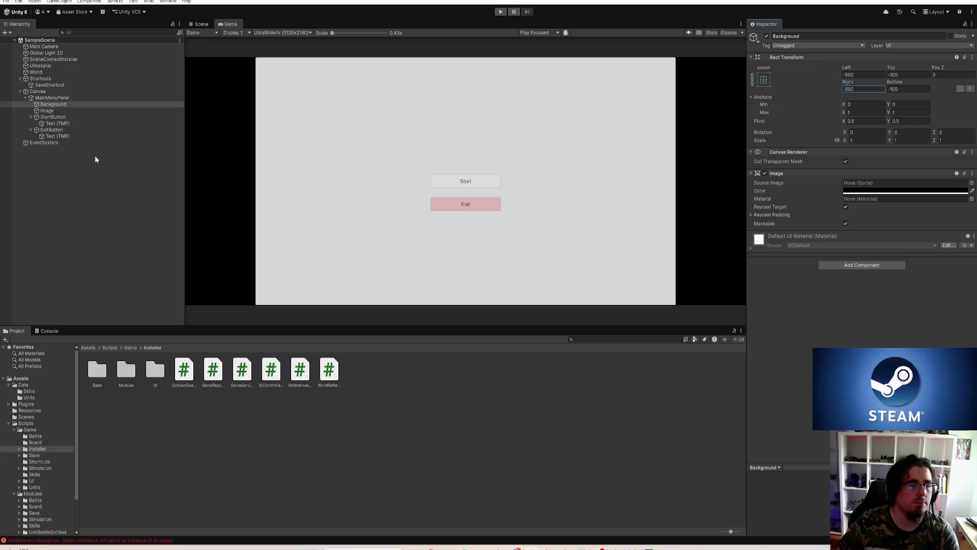
# Step: Preview at 4K UHD and size both buttons to width 480, height 90
pyautogui.click(74, 118)
pyautogui.click(77, 118)
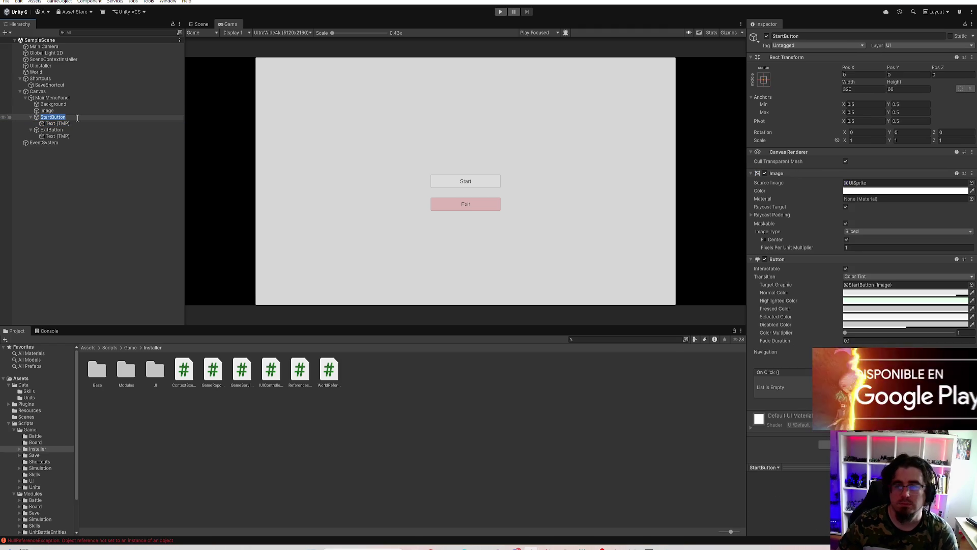
pyautogui.click(282, 33)
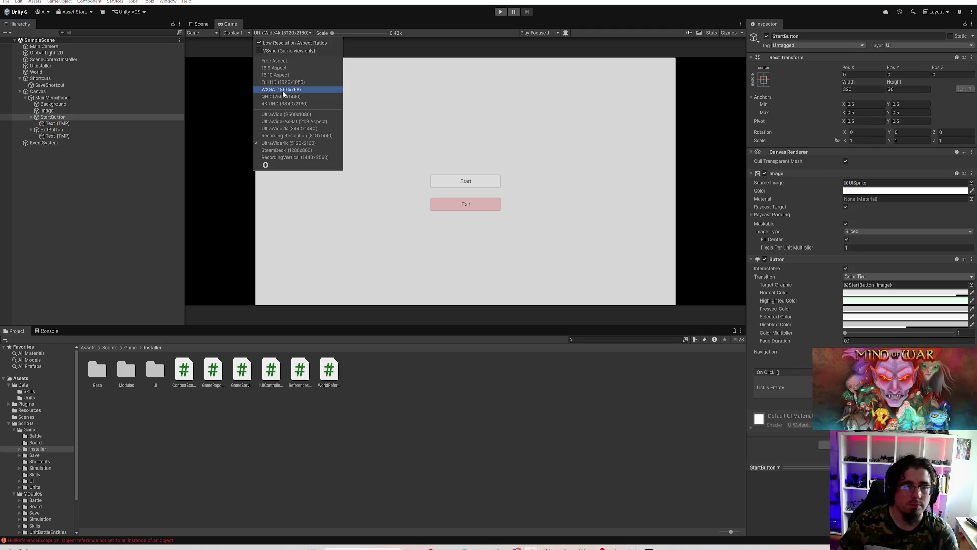
pyautogui.click(286, 104)
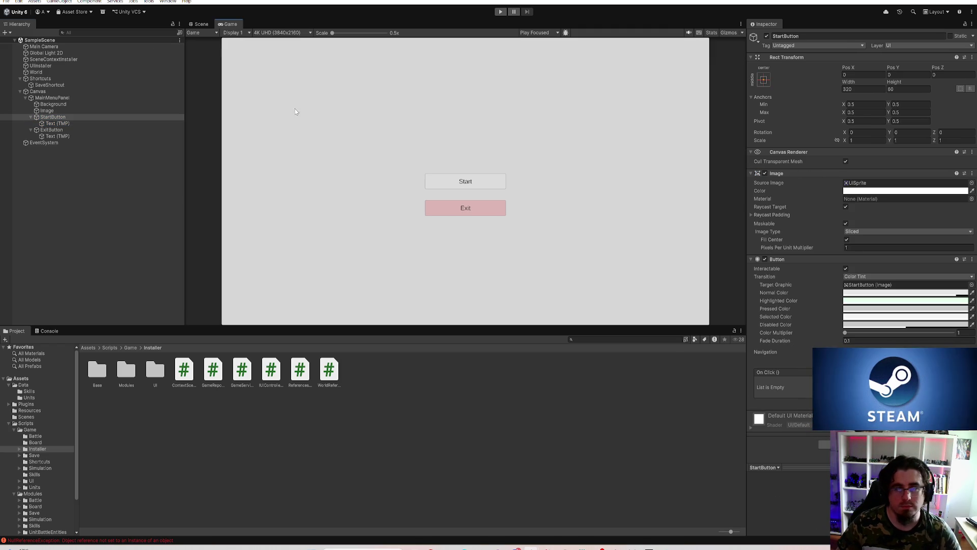
pyautogui.keyDown('ctrl'); pyautogui.click(72, 129); pyautogui.keyUp('ctrl')
pyautogui.click(872, 89)
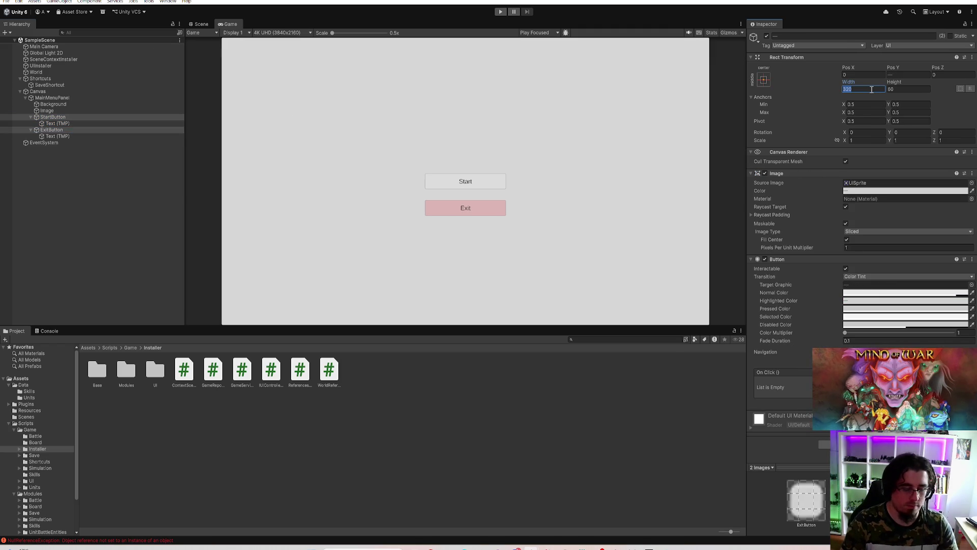
pyautogui.write('480')
pyautogui.press('Tab')
pyautogui.write('90')
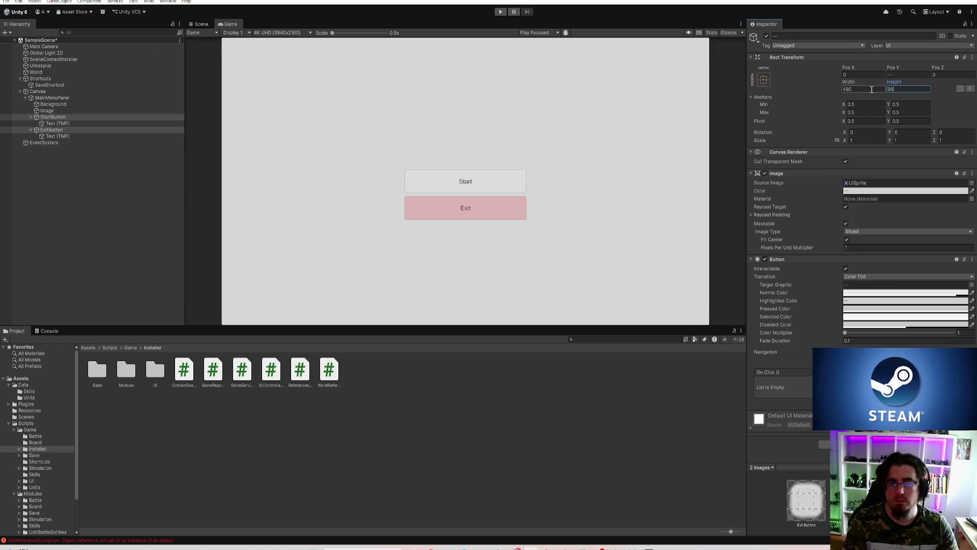
pyautogui.press('Return')
# Step: Place StartButton at Pos Y 60 and ExitButton at -60, then select both text labels
pyautogui.click(138, 118)
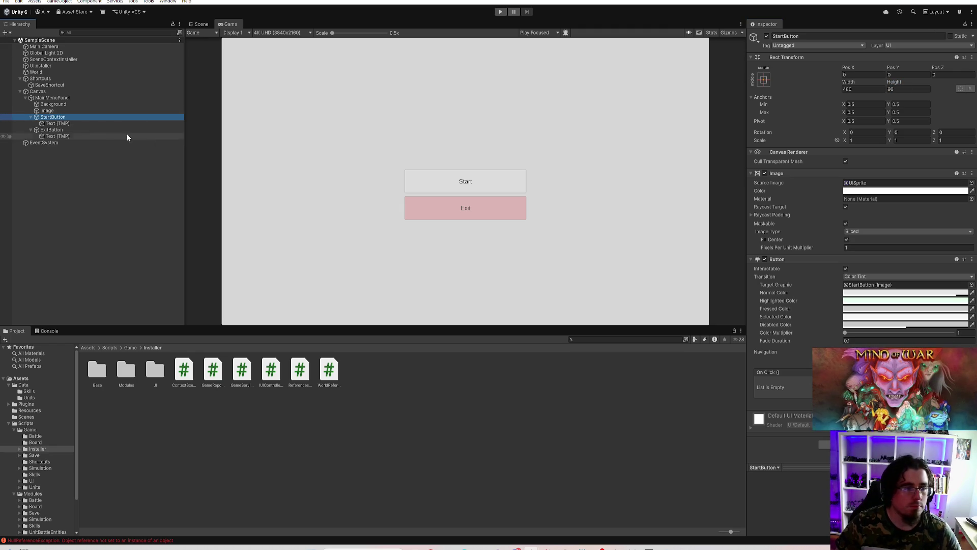
pyautogui.click(904, 75)
pyautogui.write('40')
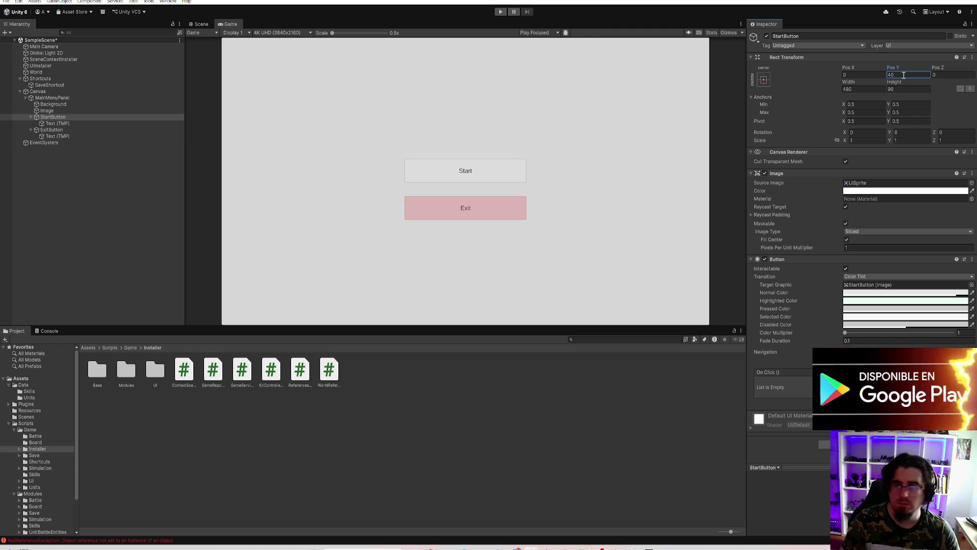
pyautogui.click(88, 130)
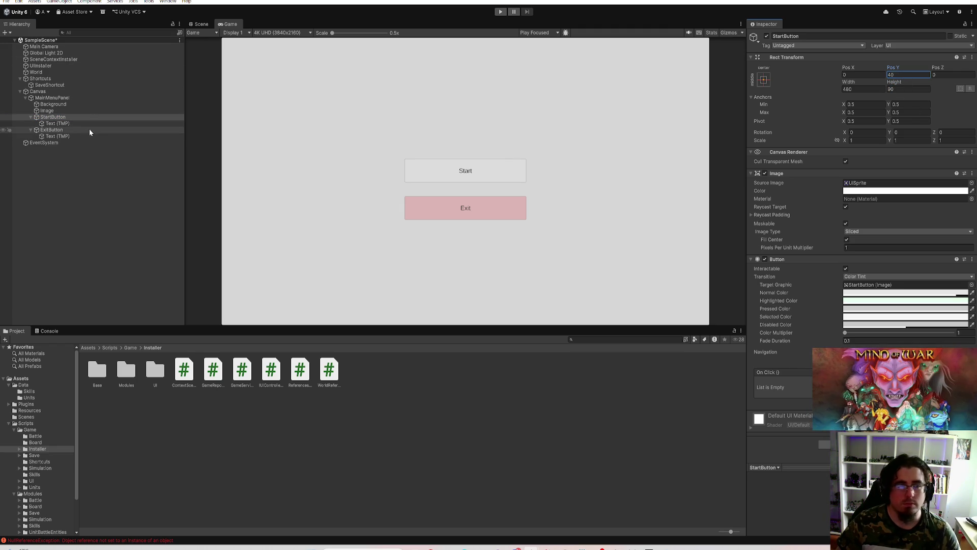
pyautogui.click(91, 117)
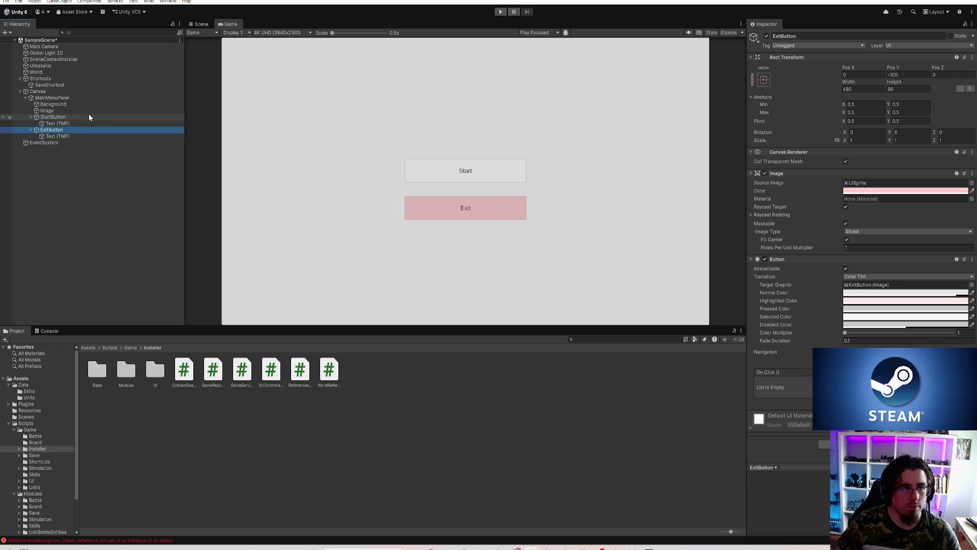
pyautogui.click(909, 75)
pyautogui.write('60')
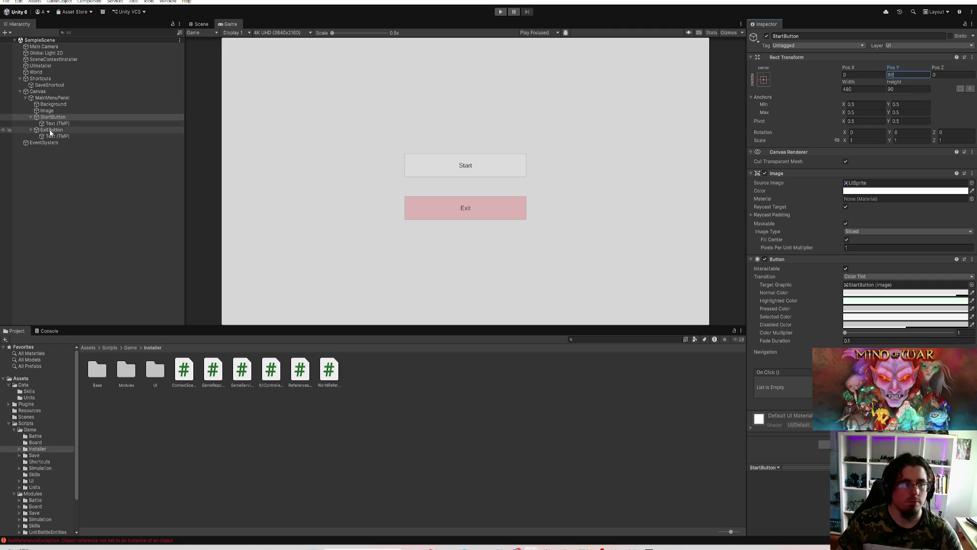
pyautogui.click(49, 129)
pyautogui.click(907, 74)
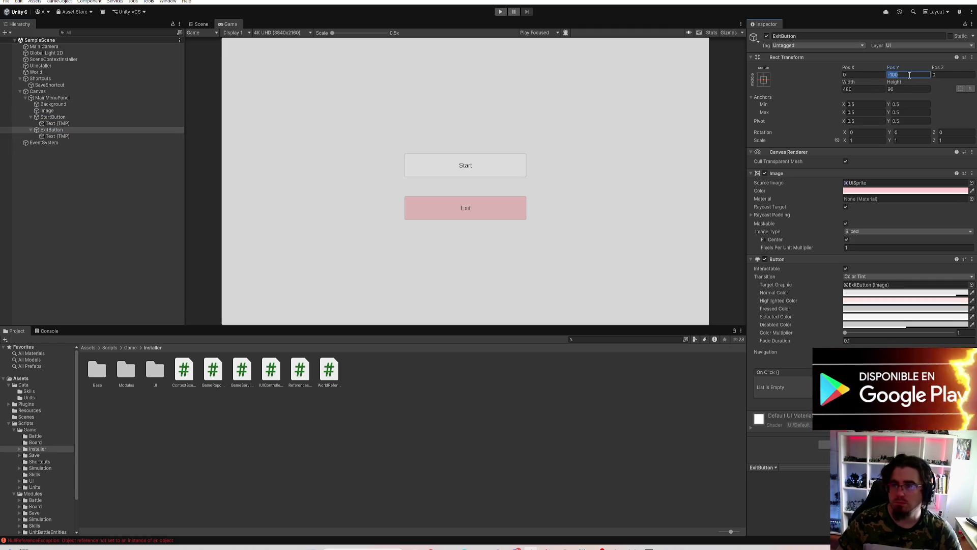
pyautogui.write('-60')
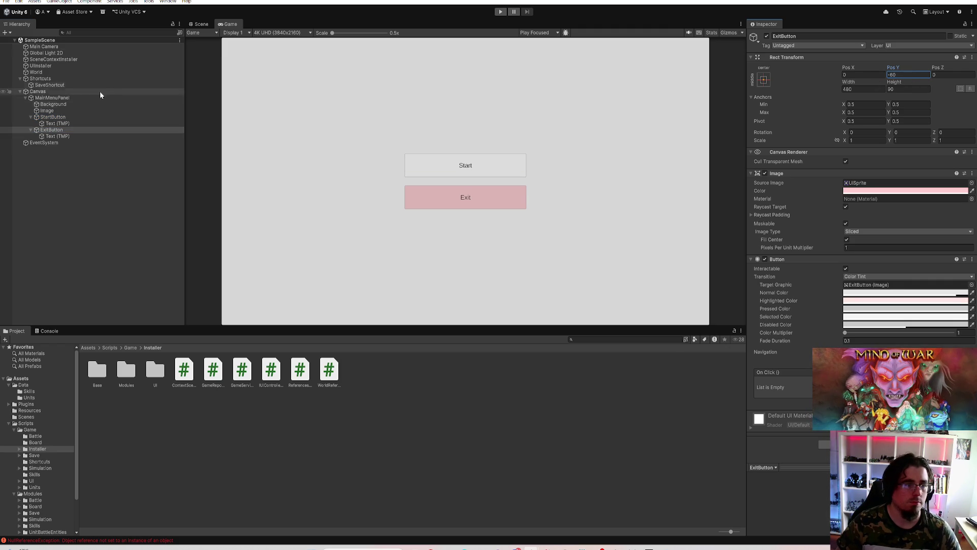
pyautogui.click(57, 123)
pyautogui.keyDown('ctrl'); pyautogui.click(57, 136); pyautogui.keyUp('ctrl')
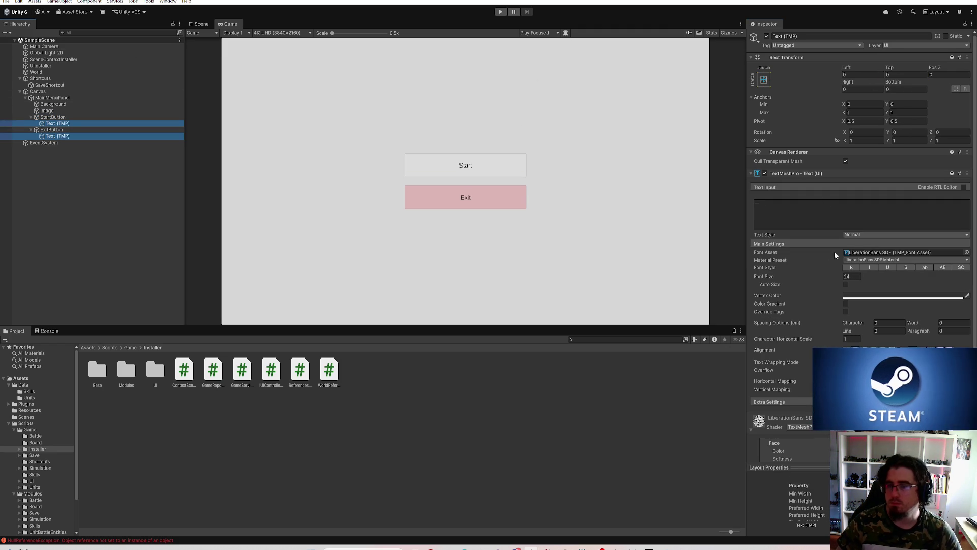
# Step: Make both labels bold at font size 36 with margins 5 left/right and 2 top/bottom
pyautogui.click(848, 286)
pyautogui.click(849, 285)
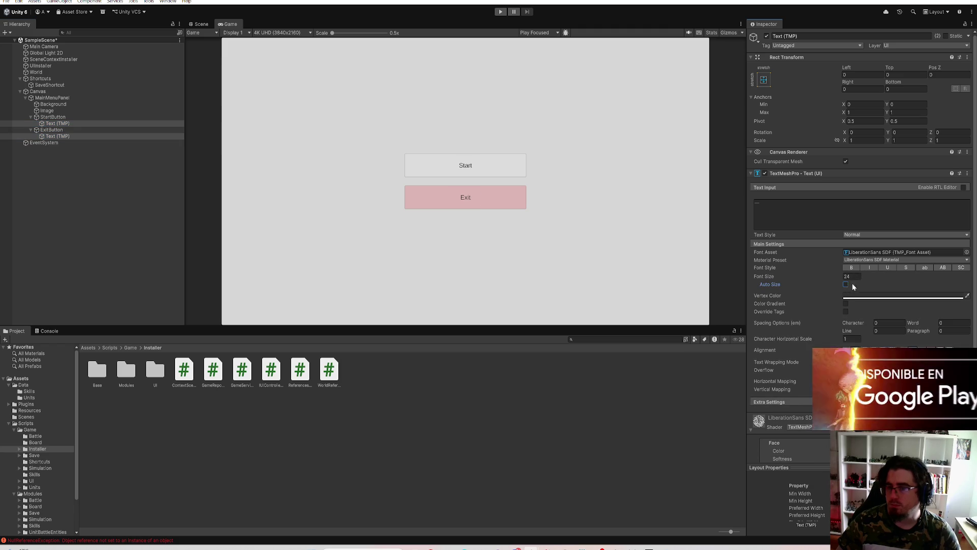
pyautogui.click(855, 278)
pyautogui.click(859, 74)
pyautogui.write('5')
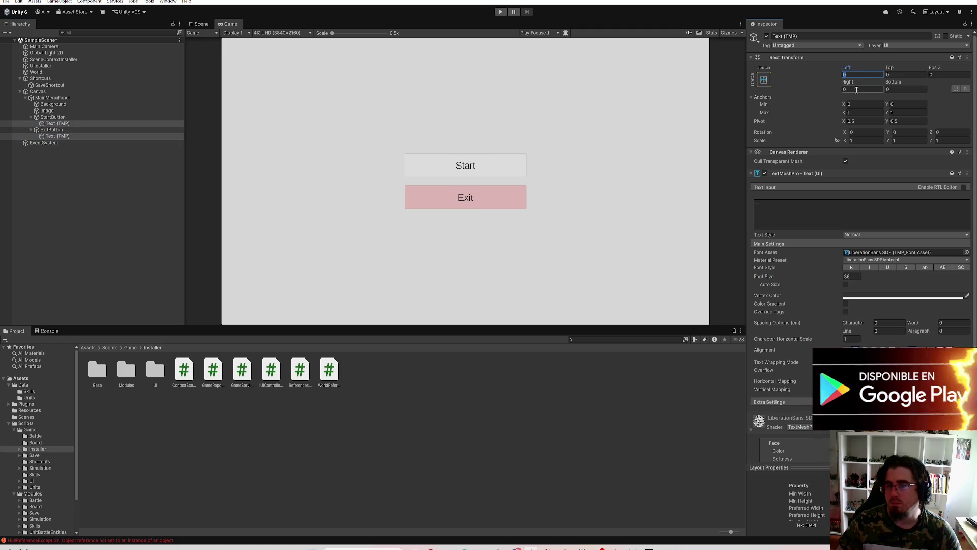
pyautogui.click(857, 88)
pyautogui.write('5')
pyautogui.press('Tab')
pyautogui.write('2')
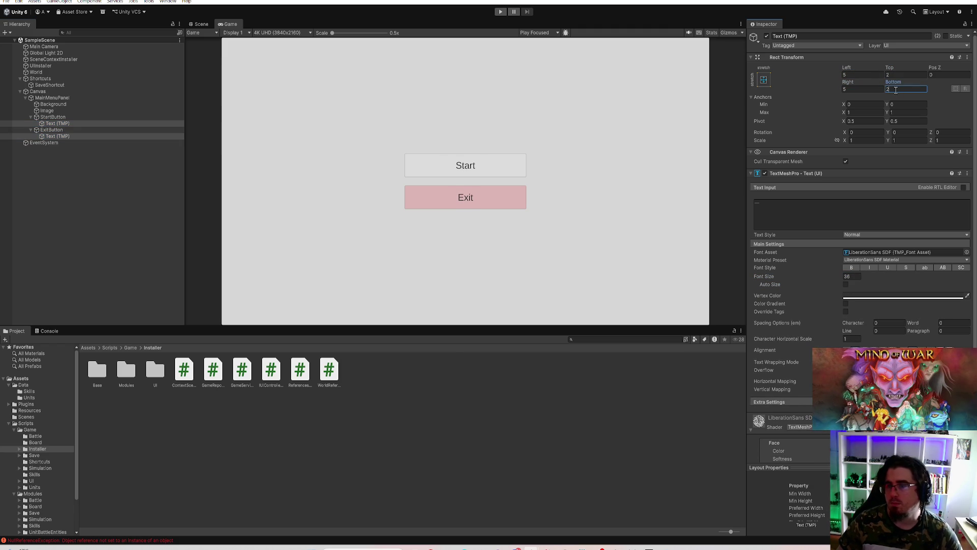
pyautogui.click(852, 267)
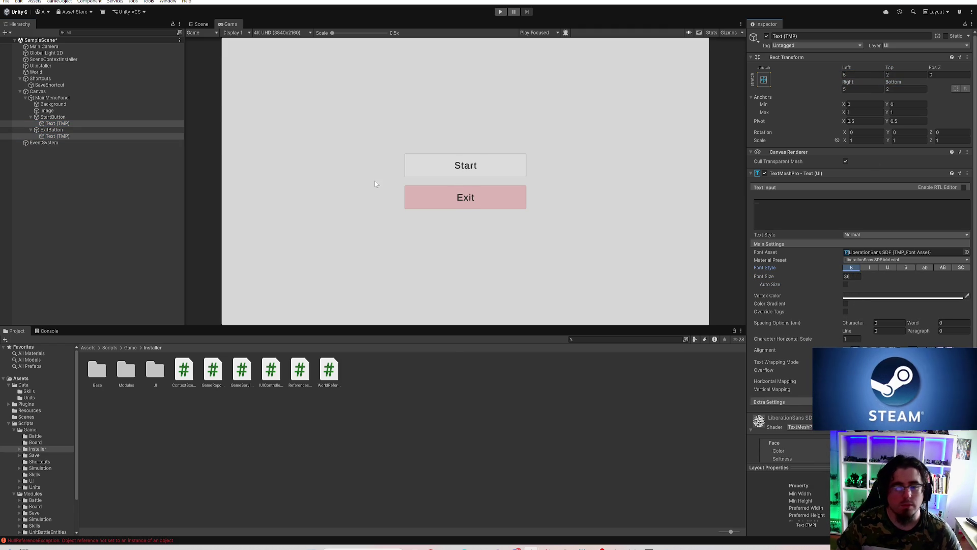
# Step: Check the StartButton, MainMenuPanel and Canvas, then select UIInstaller
pyautogui.click(46, 105)
pyautogui.click(36, 98)
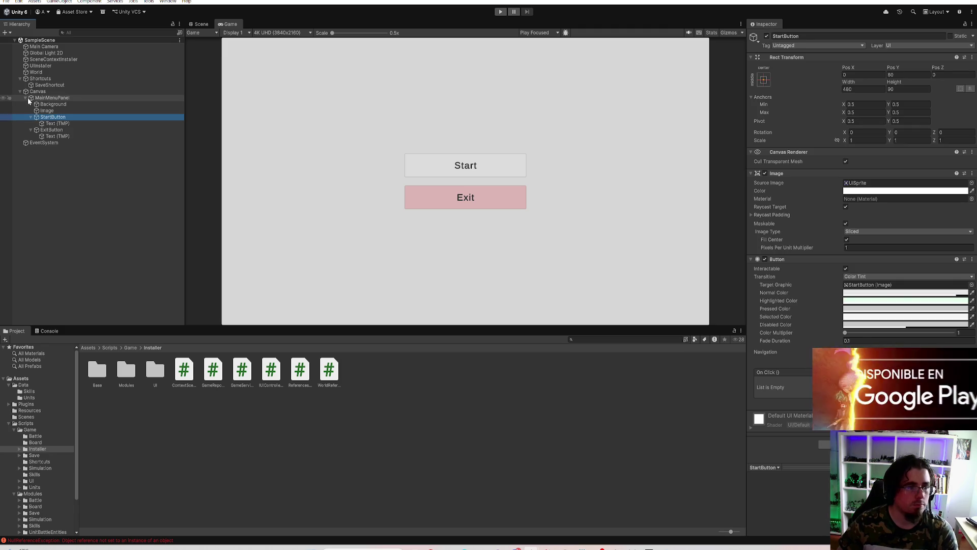
pyautogui.click(37, 92)
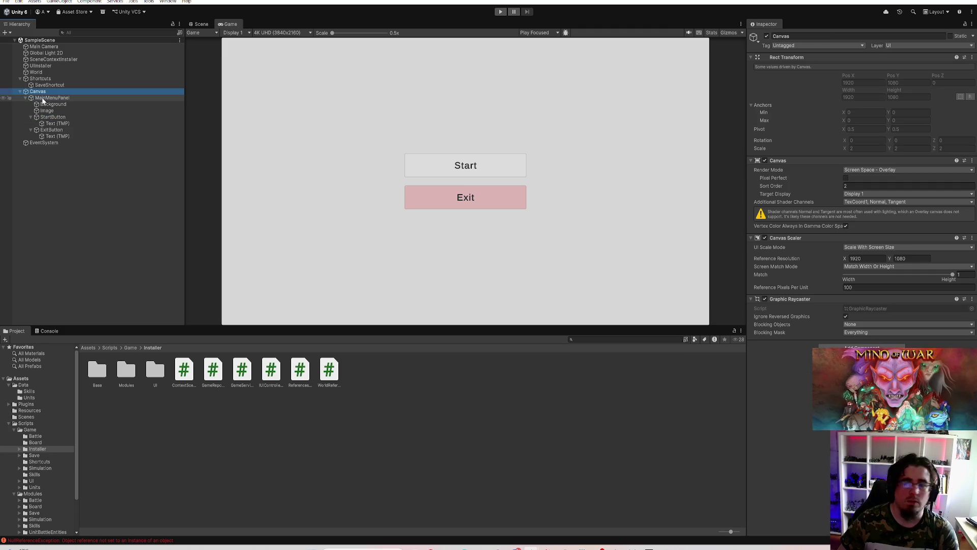
pyautogui.click(44, 100)
pyautogui.click(41, 66)
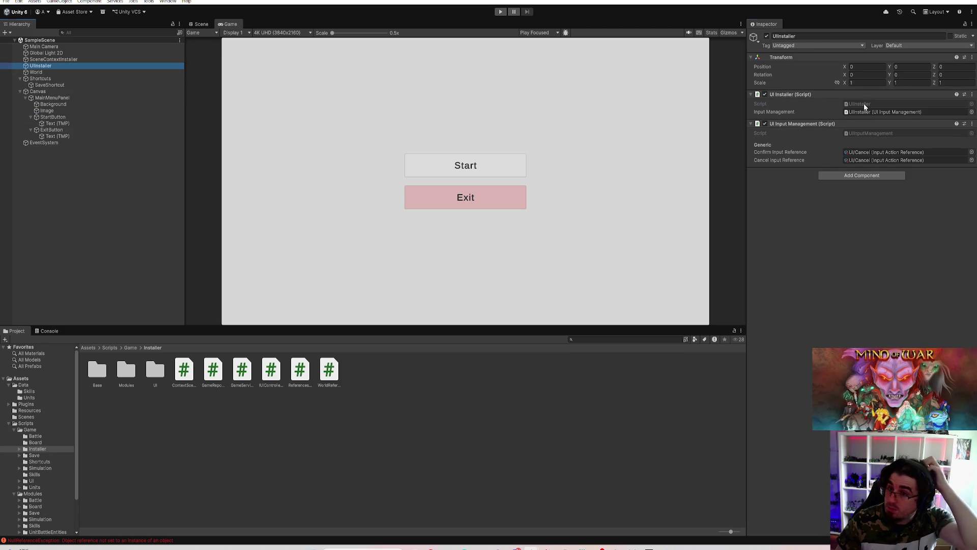
# Step: Open UIInstaller.cs in Rider and add a Game.UI.Panel namespace block
pyautogui.doubleClick(864, 104)
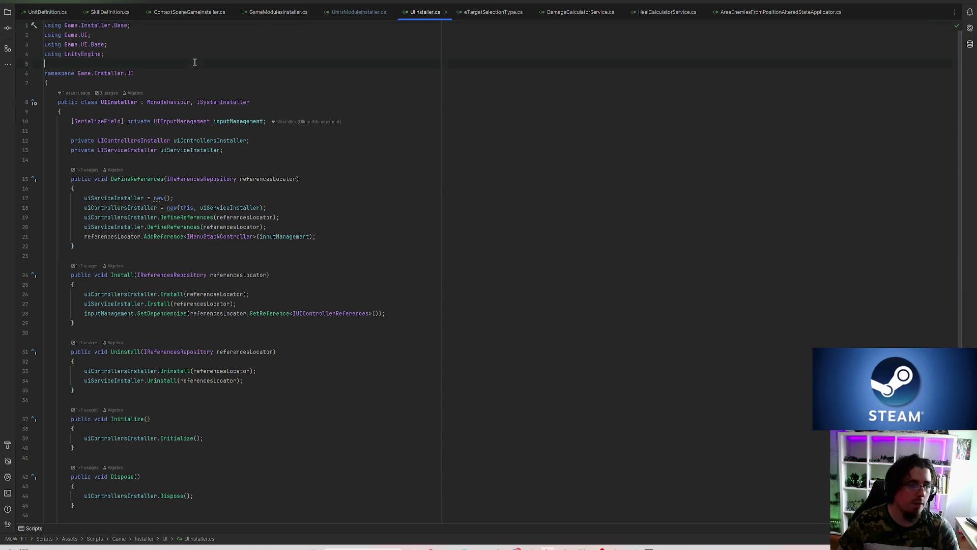
pyautogui.press('Return')
pyautogui.press('Return')
pyautogui.press('Up')
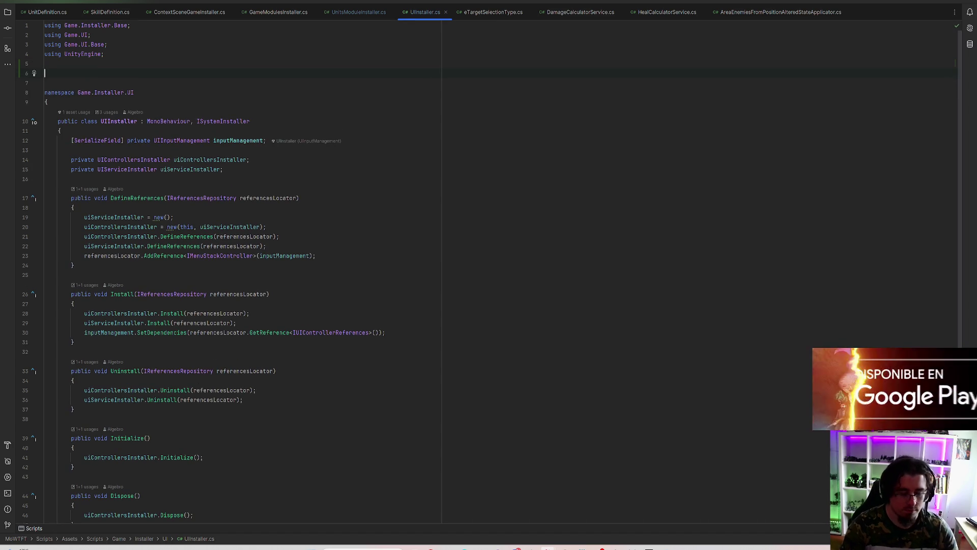
pyautogui.write('names')
pyautogui.press('Return')
pyautogui.write('Game.UI.')
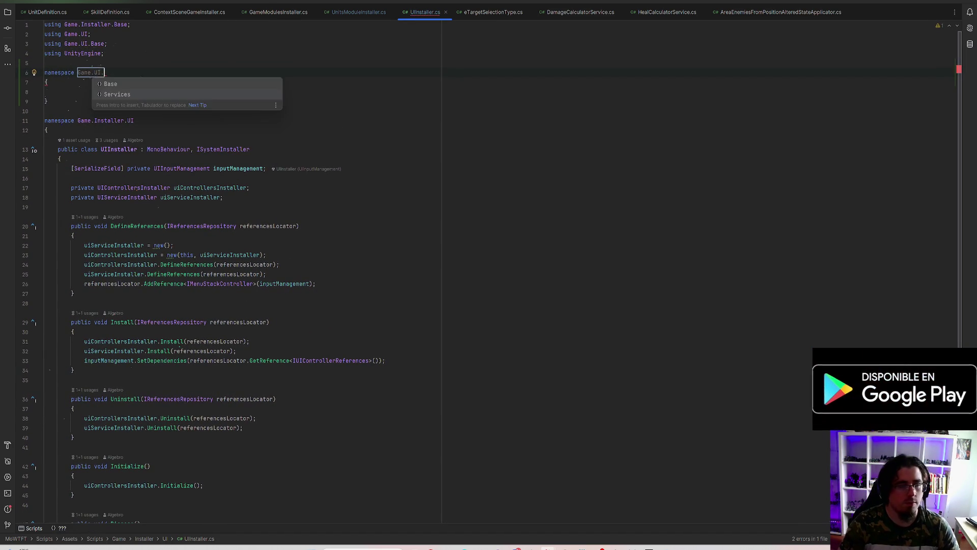
pyautogui.press('Return')
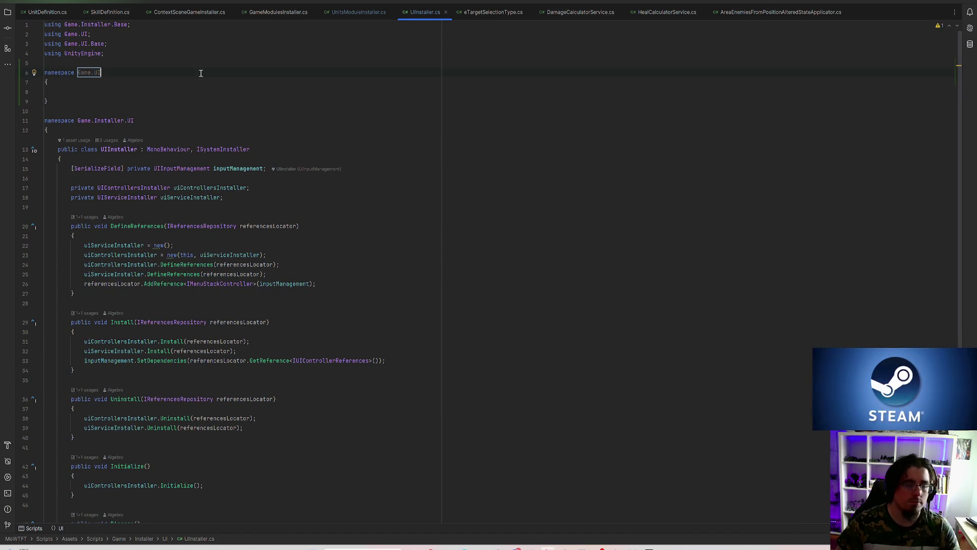
pyautogui.write('.Panel')
pyautogui.press('Return')
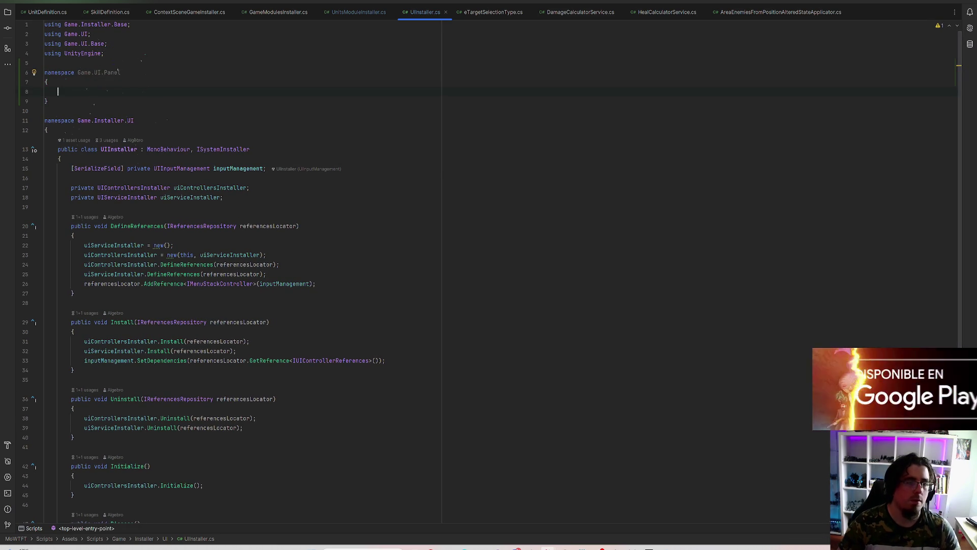
# Step: Declare public class MainMenuPanel deriving from WidgetWithBackground
pyautogui.write('public class M')
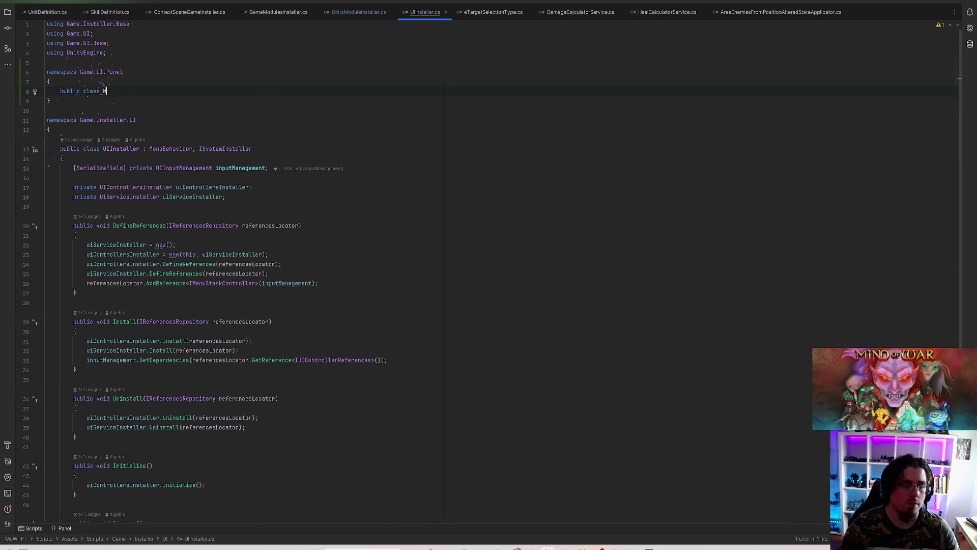
pyautogui.write('ainMenuPanel : ')
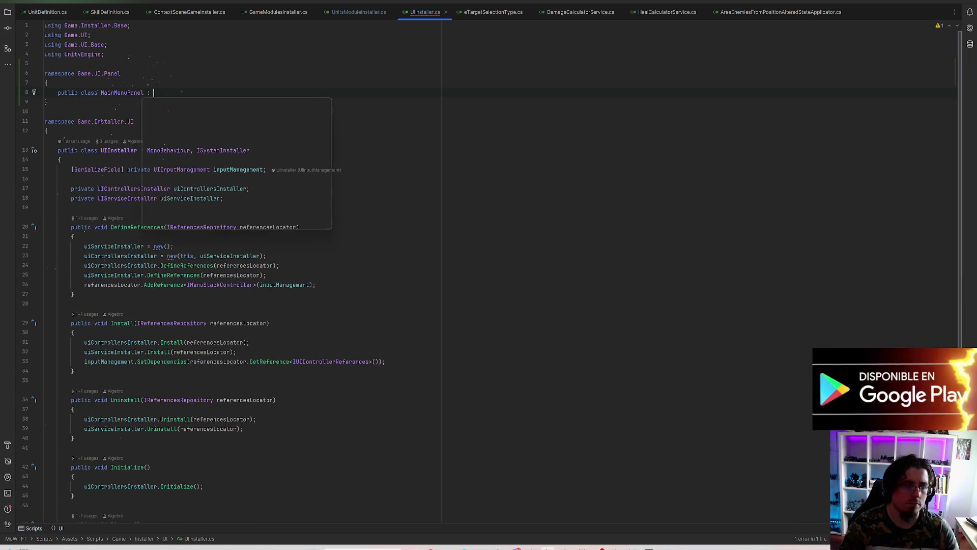
pyautogui.write('Widget')
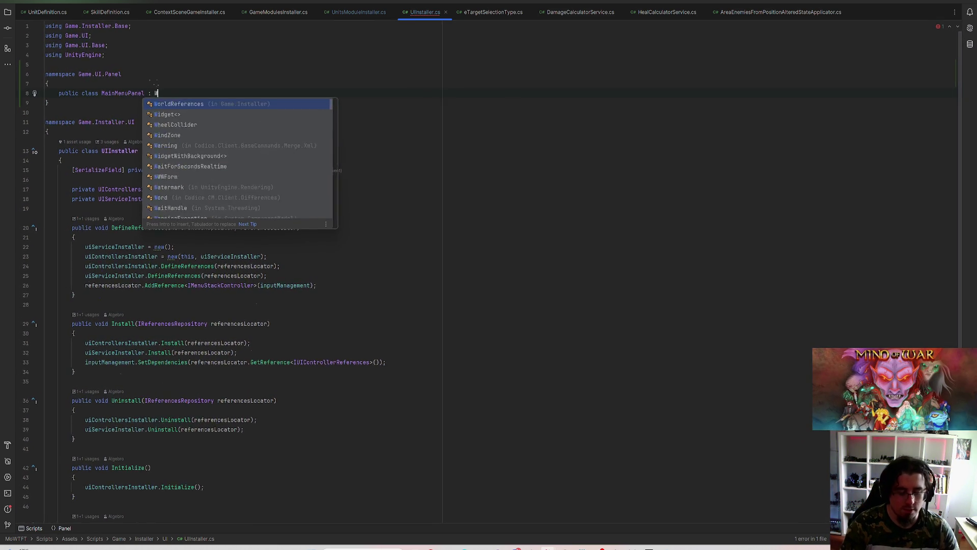
pyautogui.press('Return')
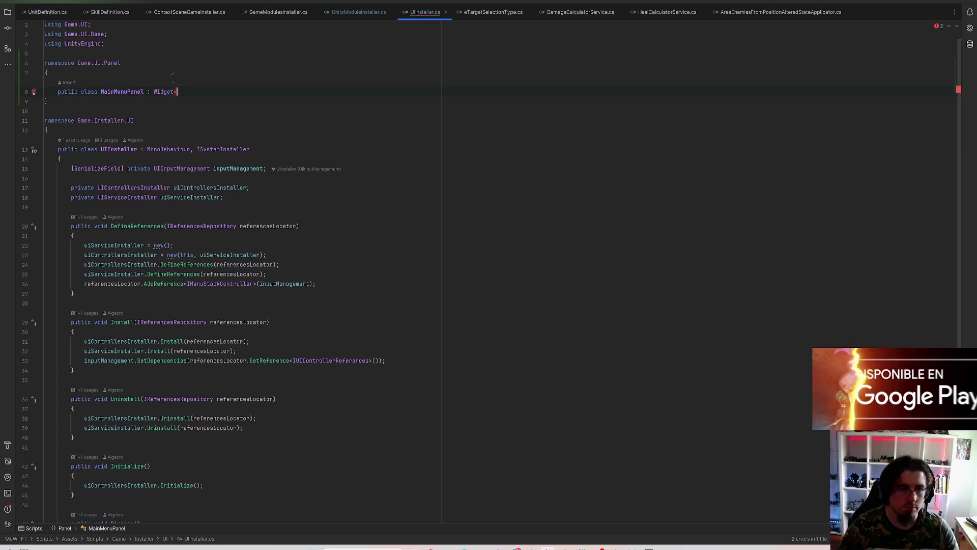
pyautogui.write('Wit')
pyautogui.press('Return')
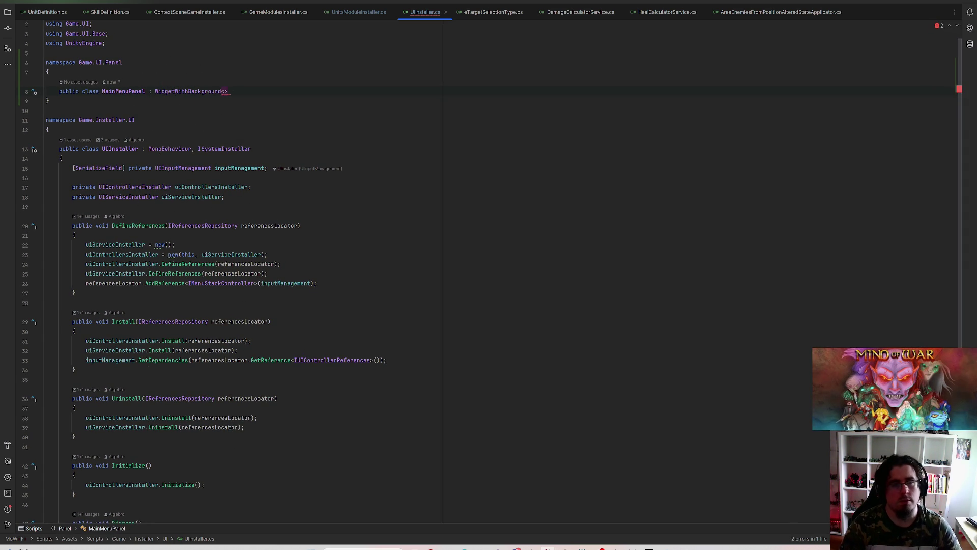
pyautogui.write('{')
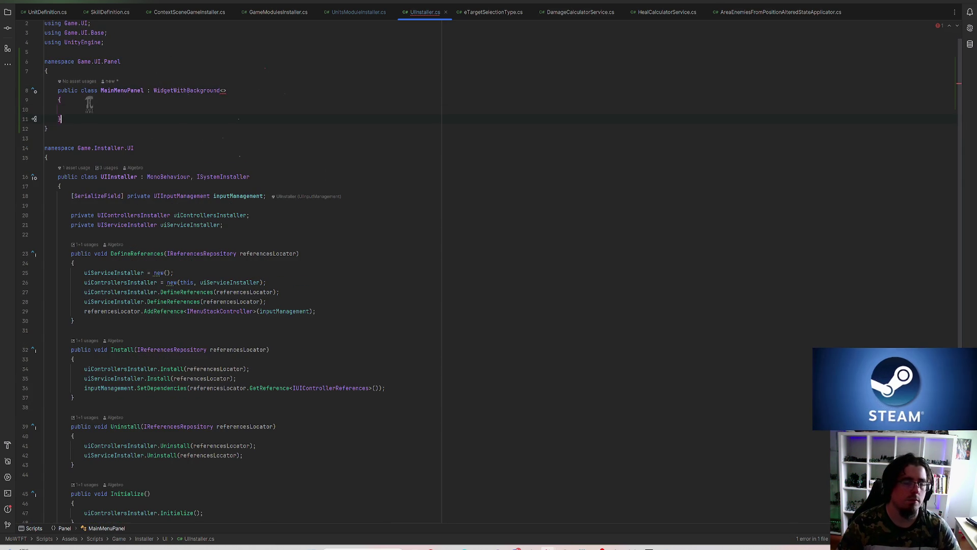
# Step: Add nested IModel and IListener interfaces inside MainMenuPanel
pyautogui.write('public interf')
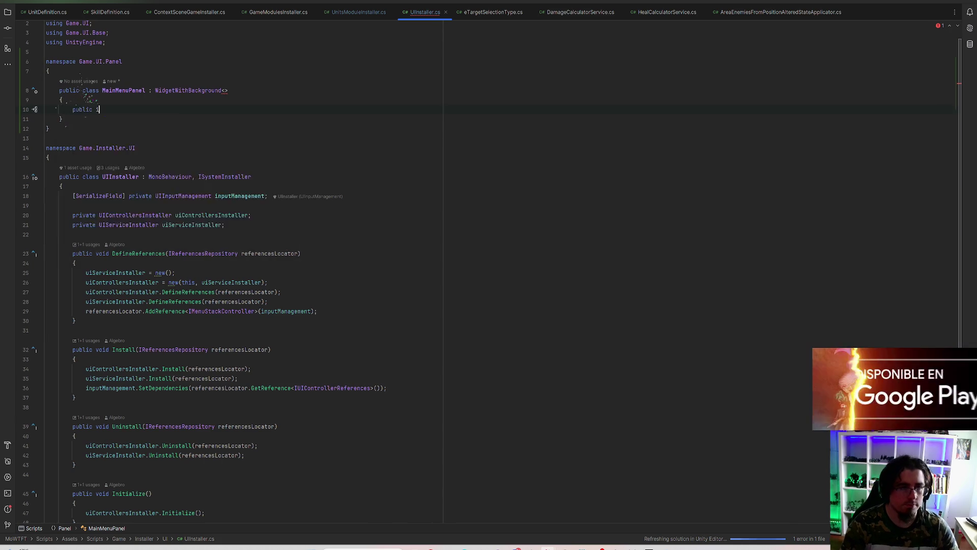
pyautogui.press('Return')
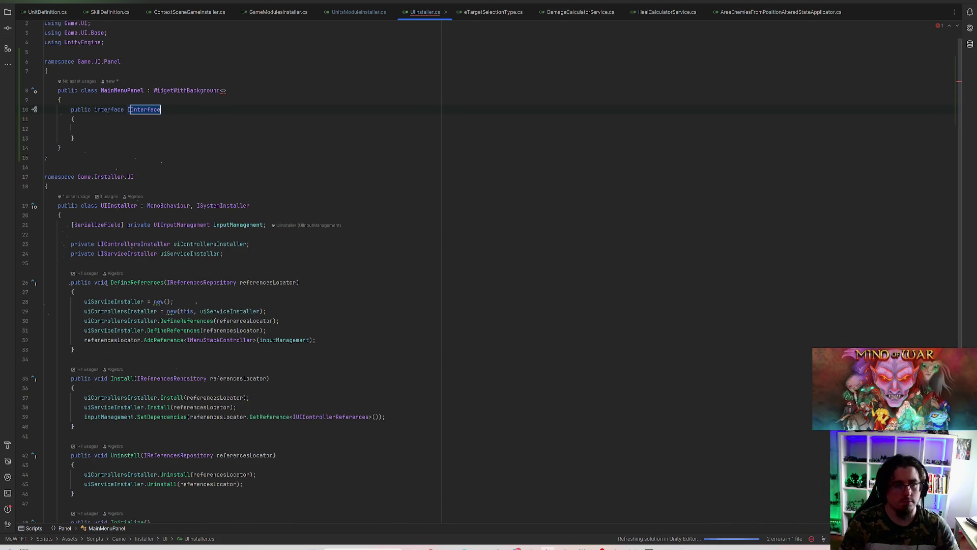
pyautogui.write('IModel')
pyautogui.press('Return')
pyautogui.press('Return')
pyautogui.write('public interf')
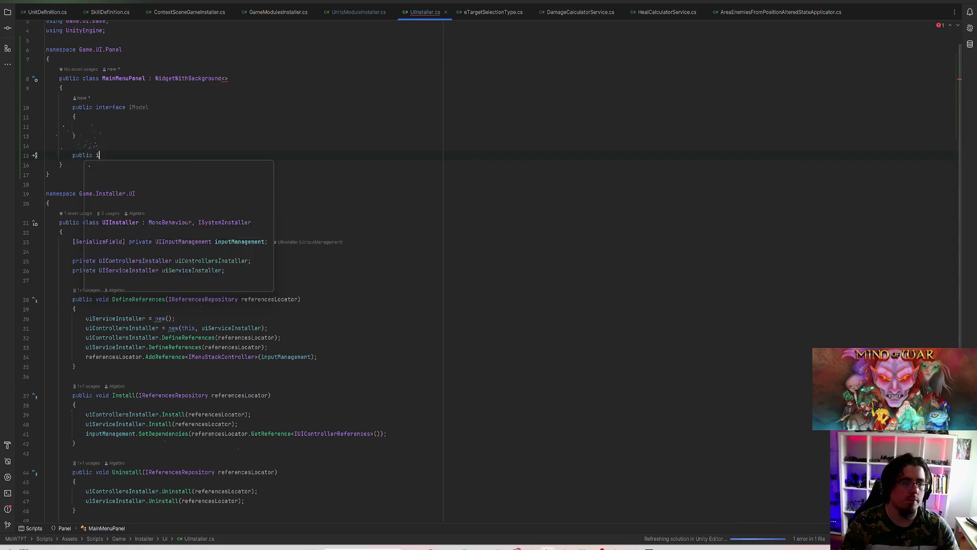
pyautogui.press('Return')
pyautogui.write('IListener')
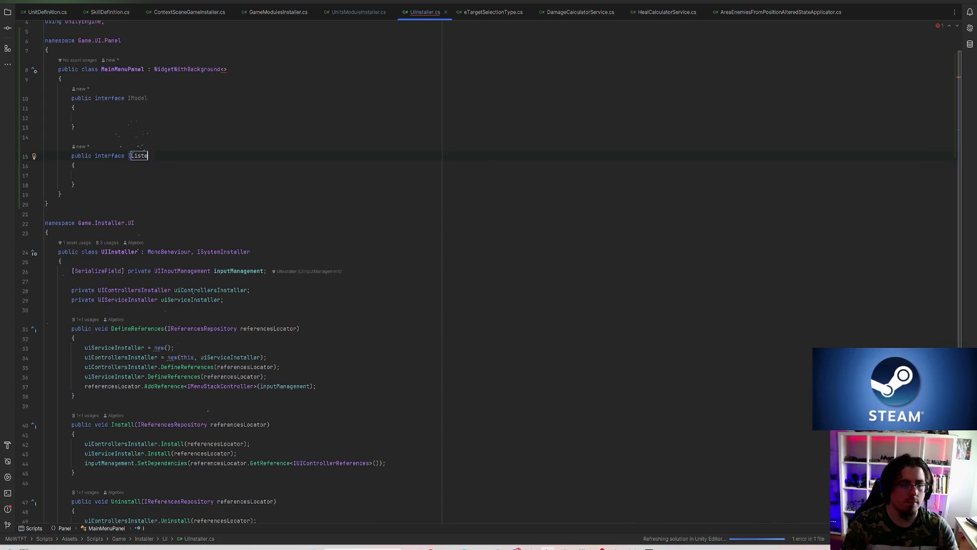
pyautogui.press('Return')
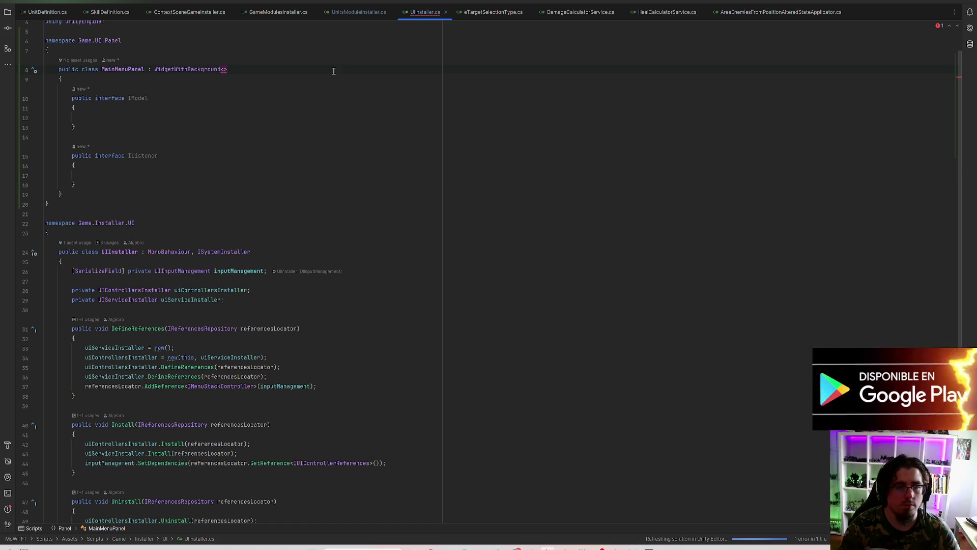
# Step: Fill in the base class type arguments MainMenuPanel.IModel and MainMenuPanel.IListener
pyautogui.write('MainMenuPanel.IModel,')
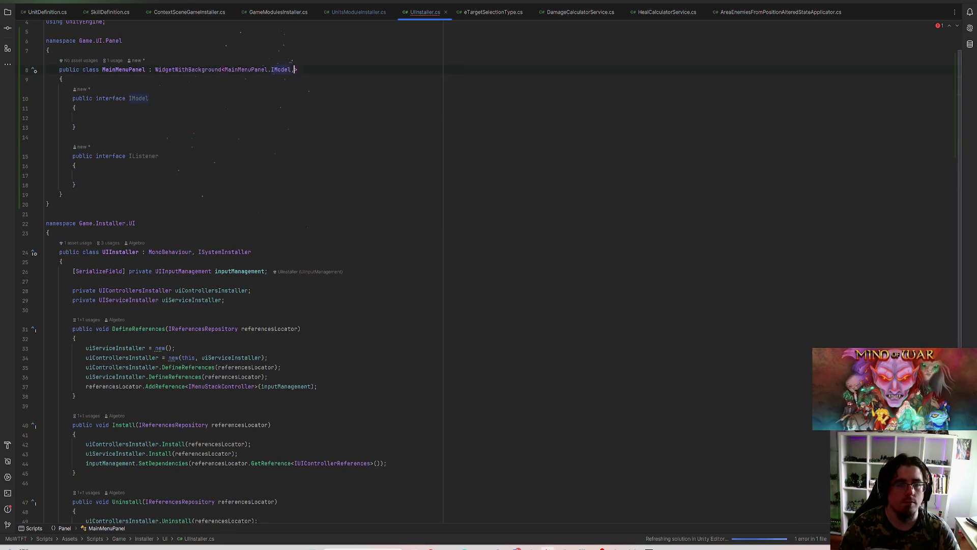
pyautogui.write(' MainMenuPanel.IL')
pyautogui.press('Return')
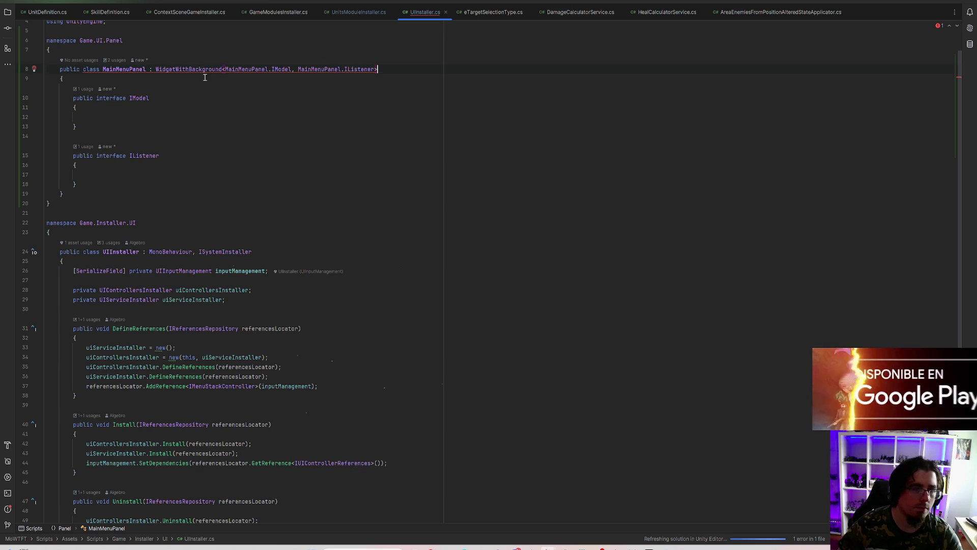
pyautogui.click(34, 68)
# Step: Generate the missing Refresh override, move it to the class top, and empty its body
pyautogui.click(81, 81)
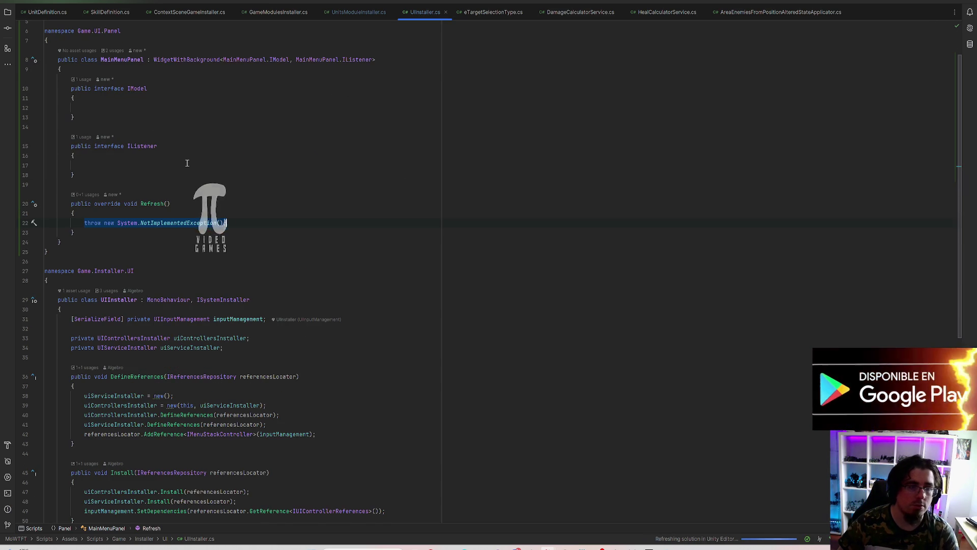
pyautogui.hotkey('ctrl', 'w')
pyautogui.hotkey('ctrl', 'w')
pyautogui.hotkey('ctrl', 'w')
pyautogui.press('BackSpace')
pyautogui.hotkey('ctrl', 'shift', 'Up')
pyautogui.hotkey('ctrl', 'shift', 'Up')
pyautogui.write('public override void Refresh() {     throw new System.NotImplementedException(); }')
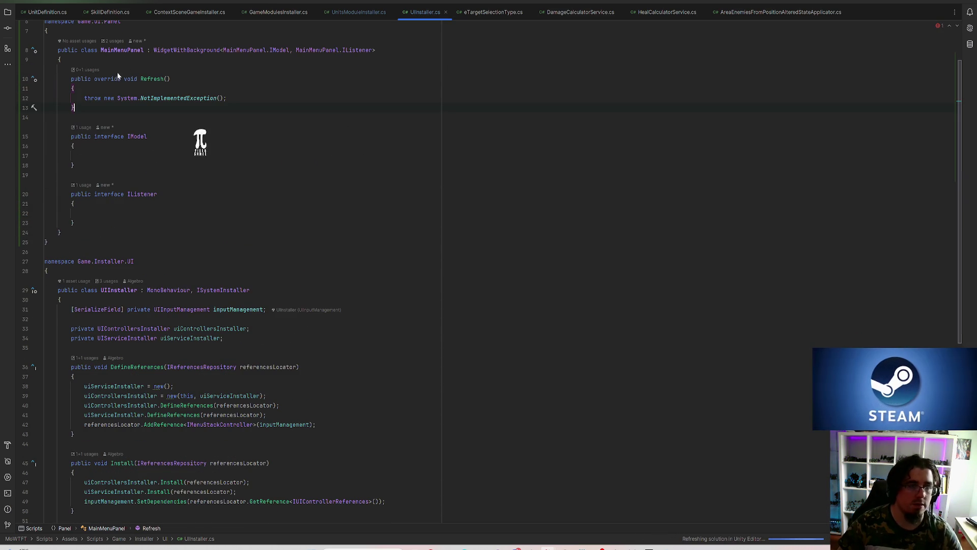
pyautogui.press('BackSpace')
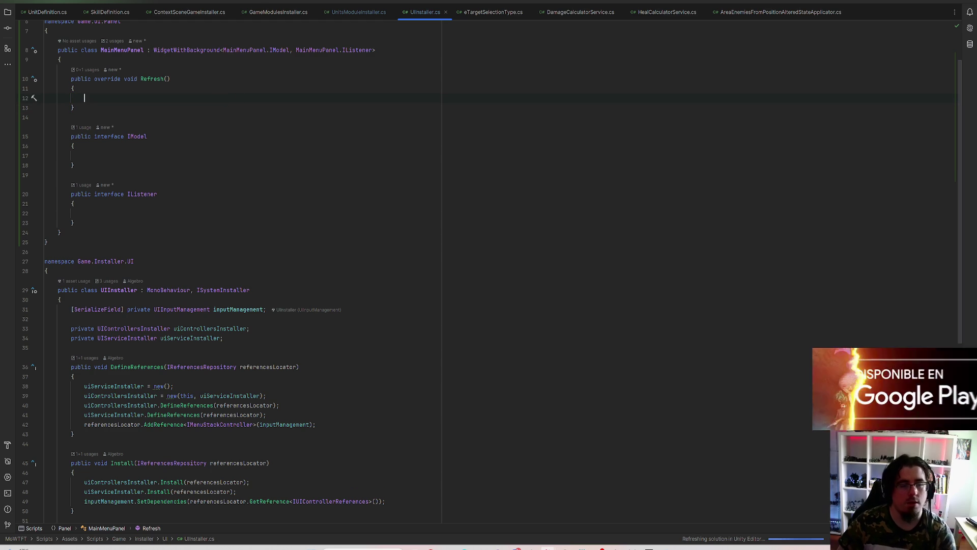
# Step: Add a [SerializeField] private Button startButton field
pyautogui.press('Return')
pyautogui.press('Return')
pyautogui.press('Up')
pyautogui.write('Ser')
pyautogui.press('Return')
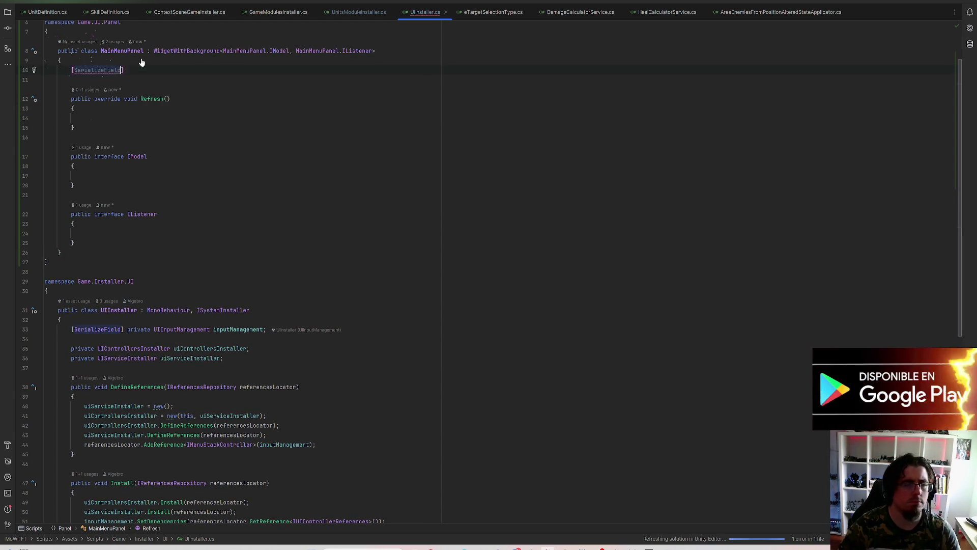
pyautogui.write('] private')
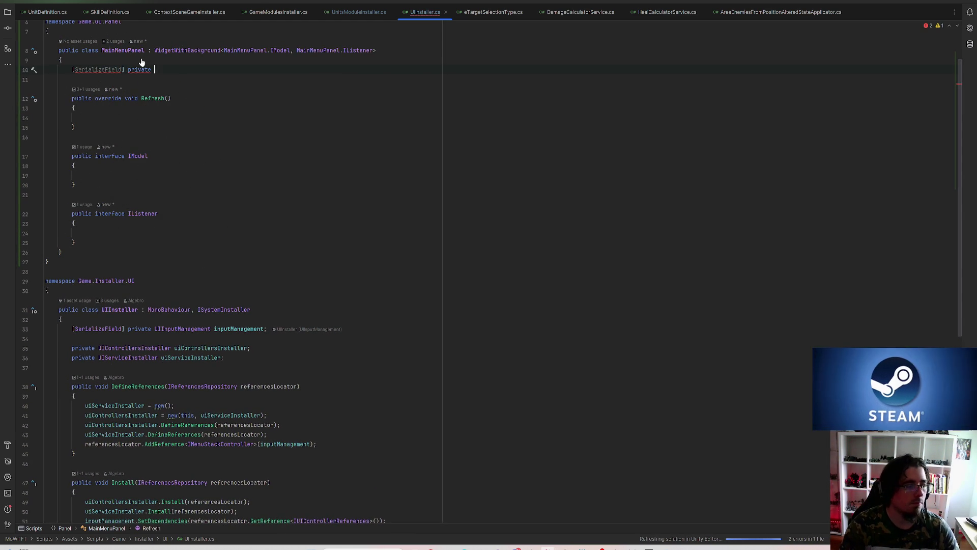
pyautogui.write(' U')
pyautogui.press('BackSpace')
pyautogui.write('TextMes')
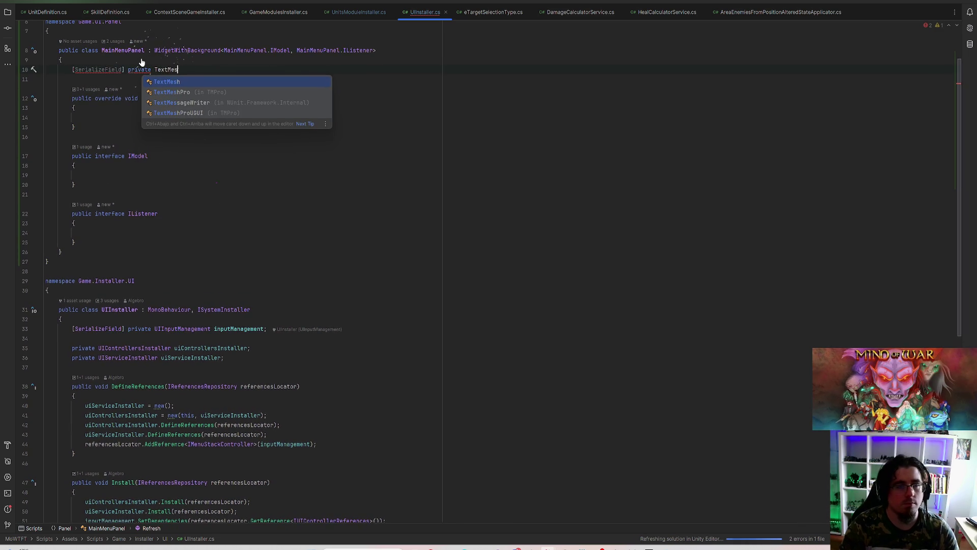
pyautogui.press('BackSpace')
pyautogui.press('BackSpace')
pyautogui.press('BackSpace')
pyautogui.press('BackSpace')
pyautogui.press('BackSpace')
pyautogui.press('BackSpace')
pyautogui.press('BackSpace')
pyautogui.write('Button')
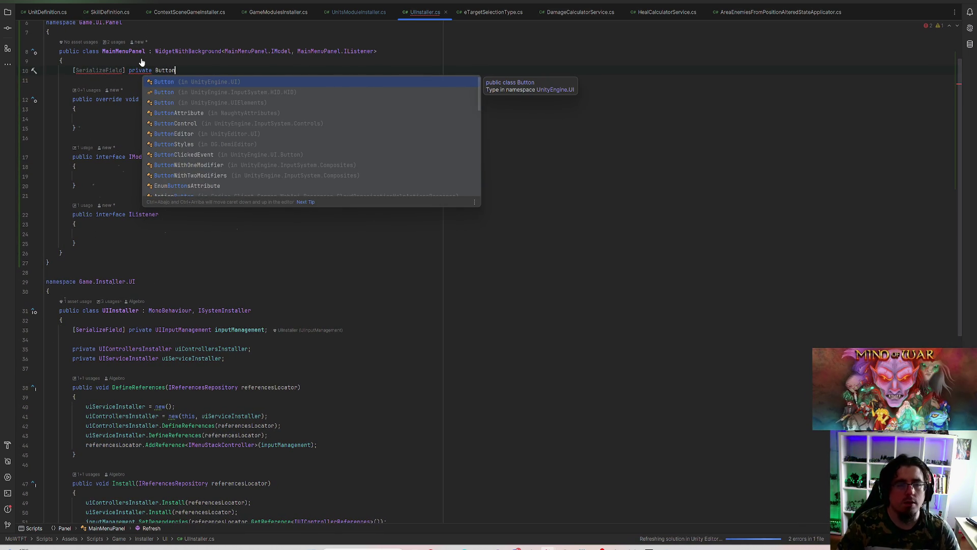
pyautogui.press('Down')
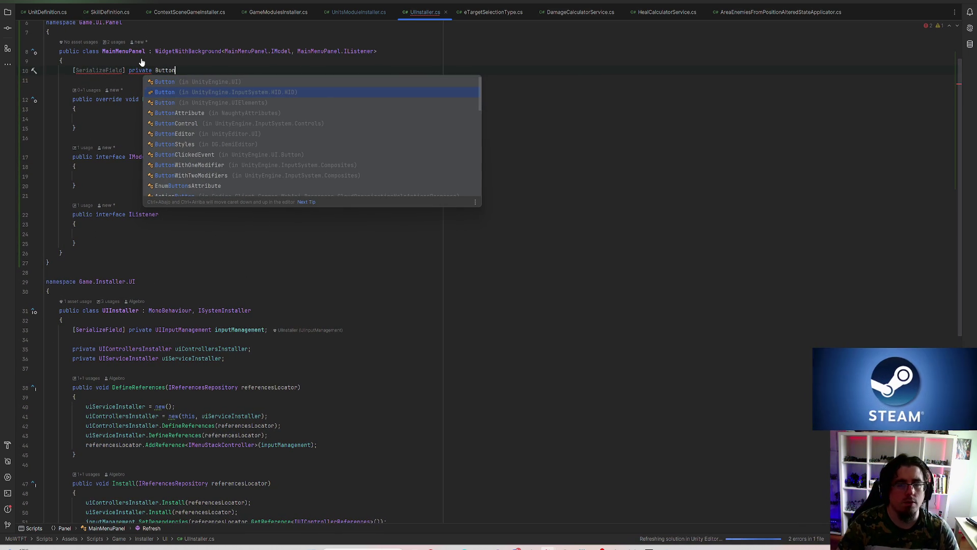
pyautogui.press('Return')
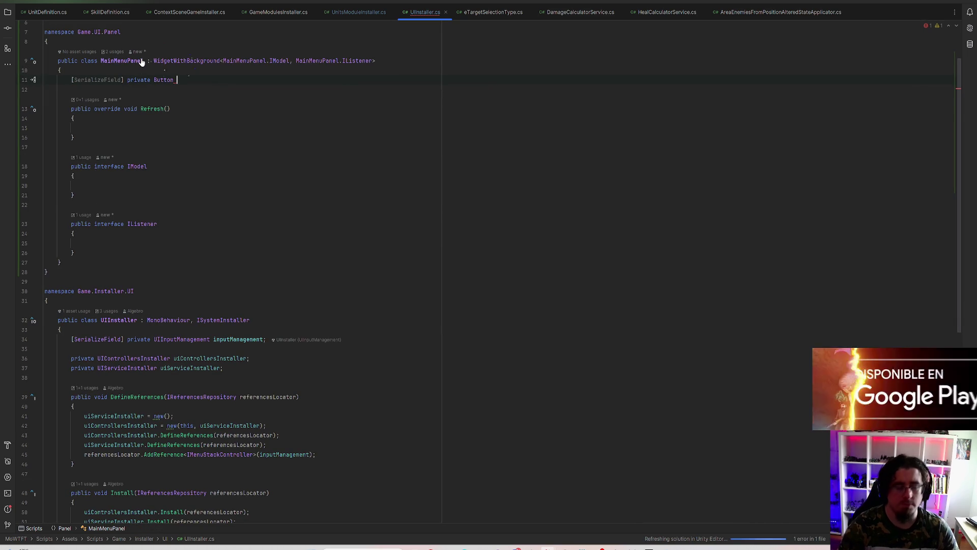
pyautogui.write('startButton;')
pyautogui.press('Return')
# Step: Add a [SerializeField] private Button exitButton field to MainMenuPanel
pyautogui.write('[Seria')
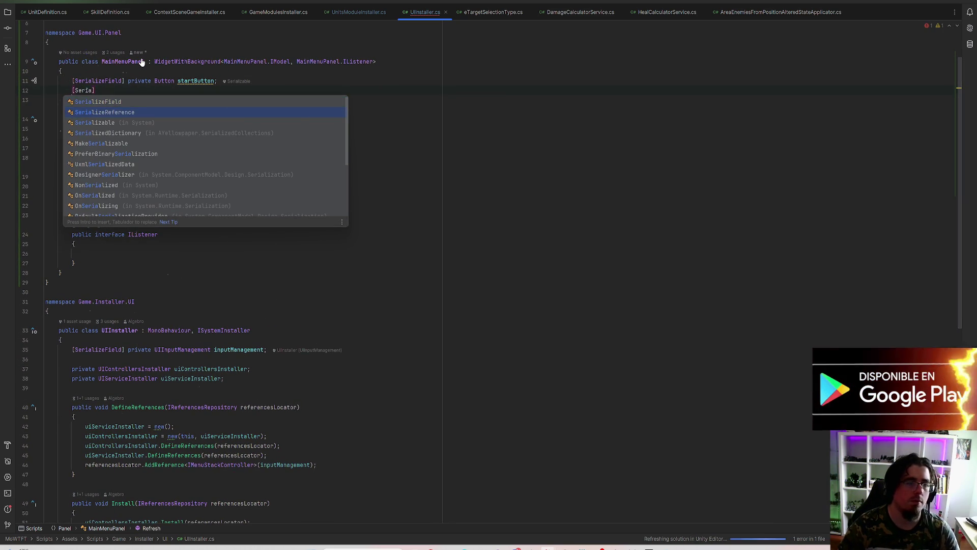
pyautogui.press('Return')
pyautogui.write('private Butto')
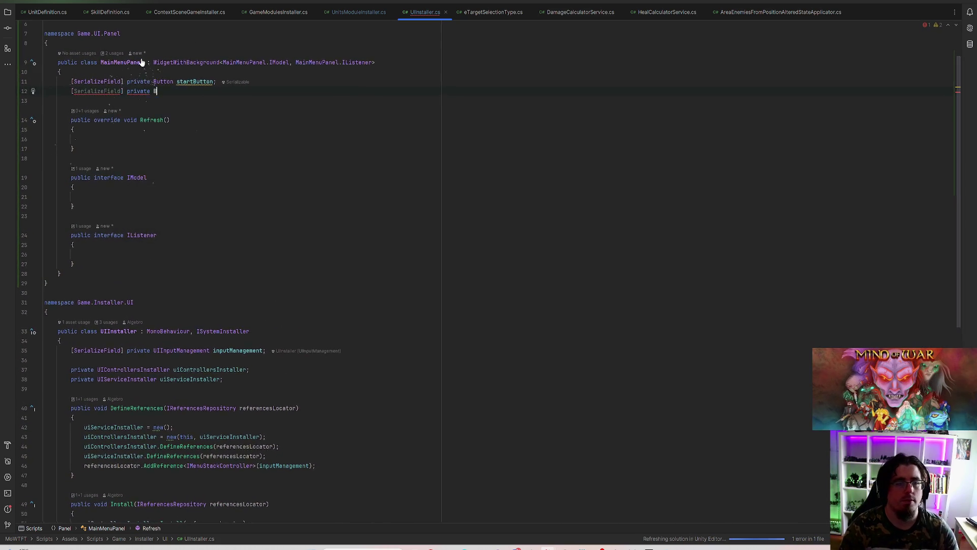
pyautogui.press('Return')
pyautogui.write('exitButton;')
pyautogui.press('Return')
pyautogui.press('Return')
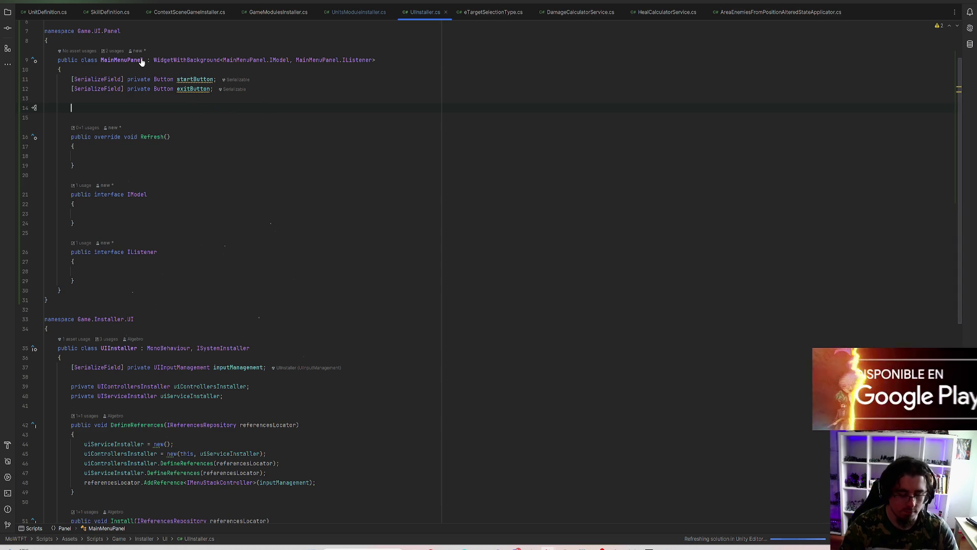
# Step: Generate the SetListener override calling base.SetListener(listener) and add a line after it
pyautogui.write('public override')
pyautogui.press('Return')
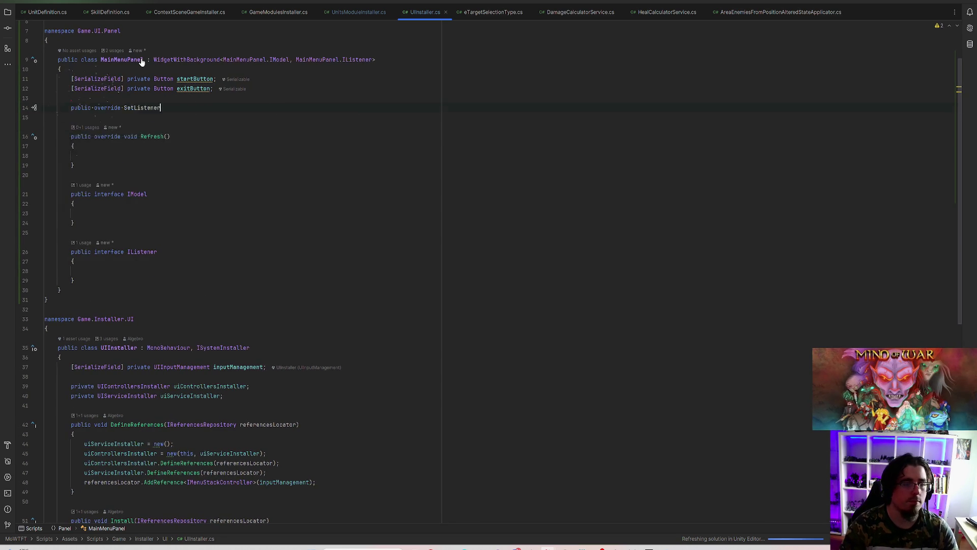
pyautogui.press('Return')
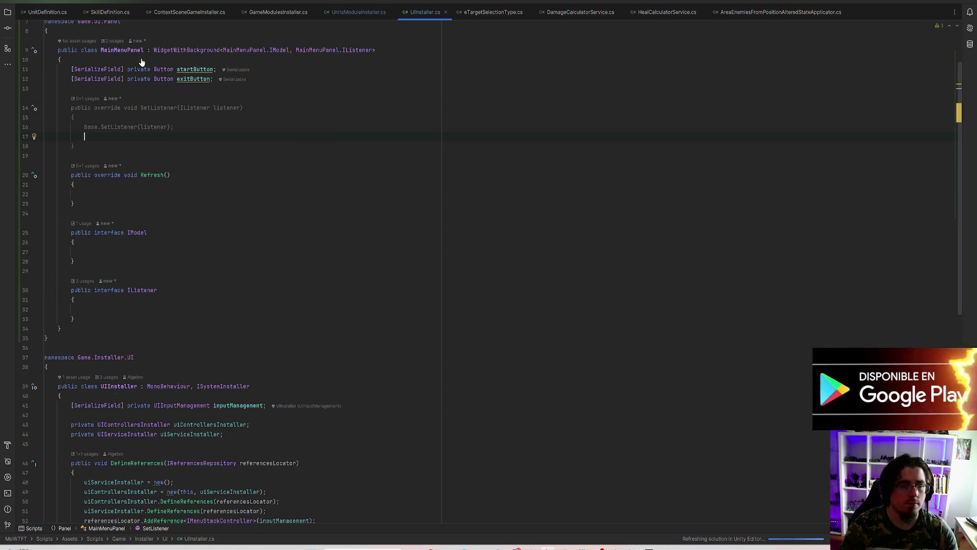
# Step: Begin a startButton statement in SetListener and bring up its member list
pyautogui.write('startButton.on')
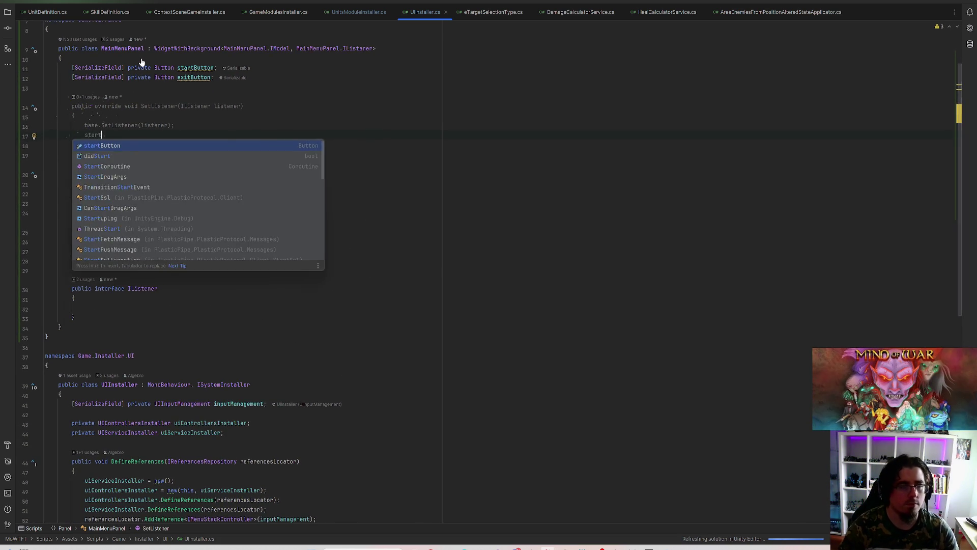
pyautogui.press('Escape')
pyautogui.press('BackSpace')
pyautogui.press('BackSpace')
pyautogui.write('onClick.')
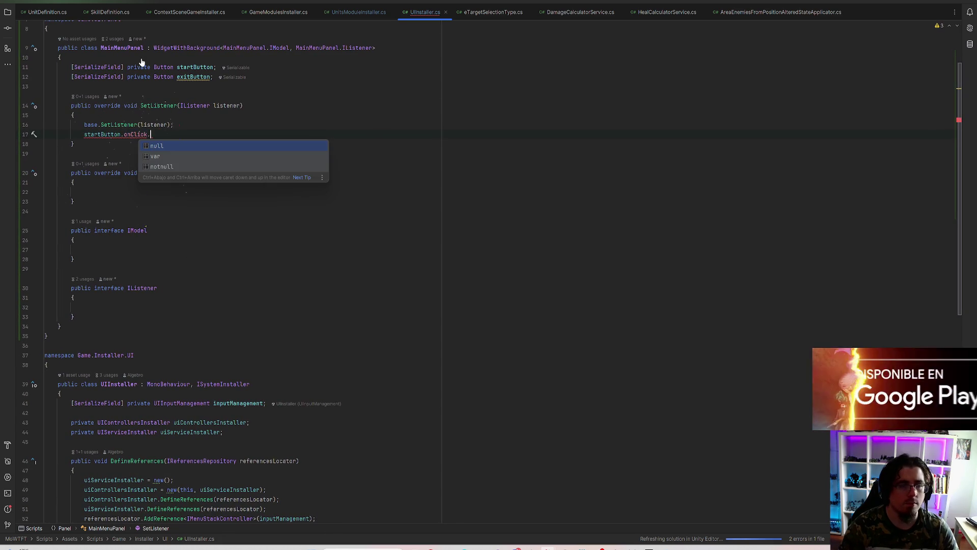
pyautogui.press('BackSpace')
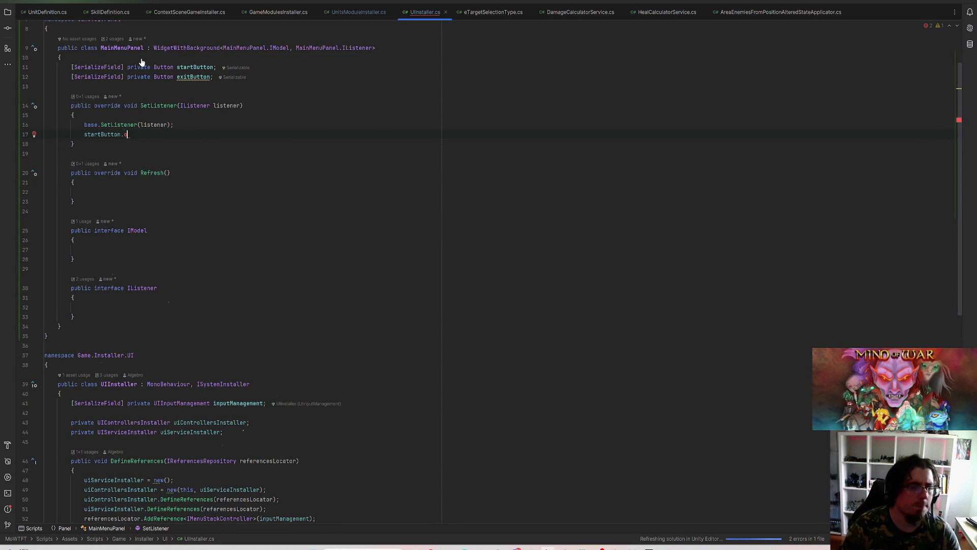
pyautogui.press('BackSpace')
pyautogui.scroll(2, 142, 62)
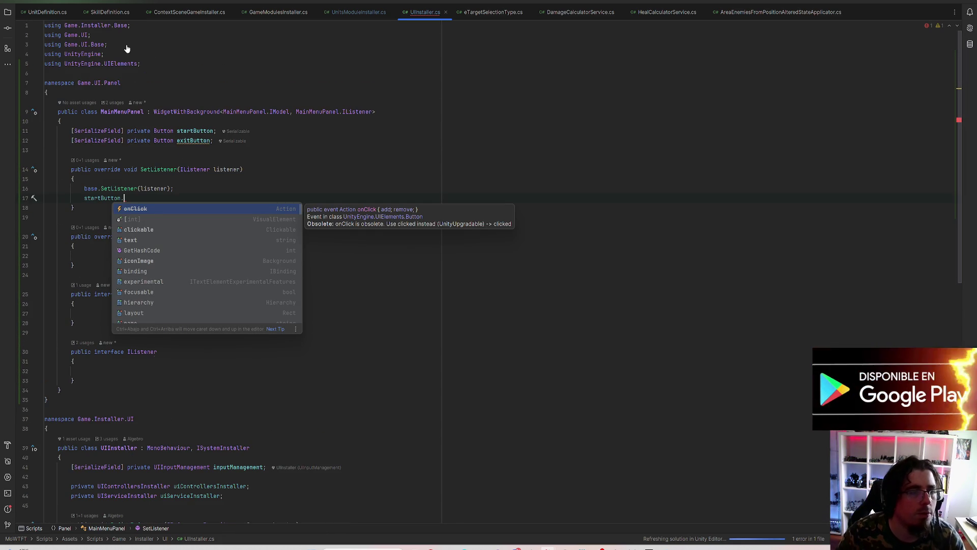
# Step: Replace the UnityEngine.UIElements using by importing Button from UnityEngine.UI
pyautogui.moveTo(155, 63); pyautogui.dragTo(21, 63)
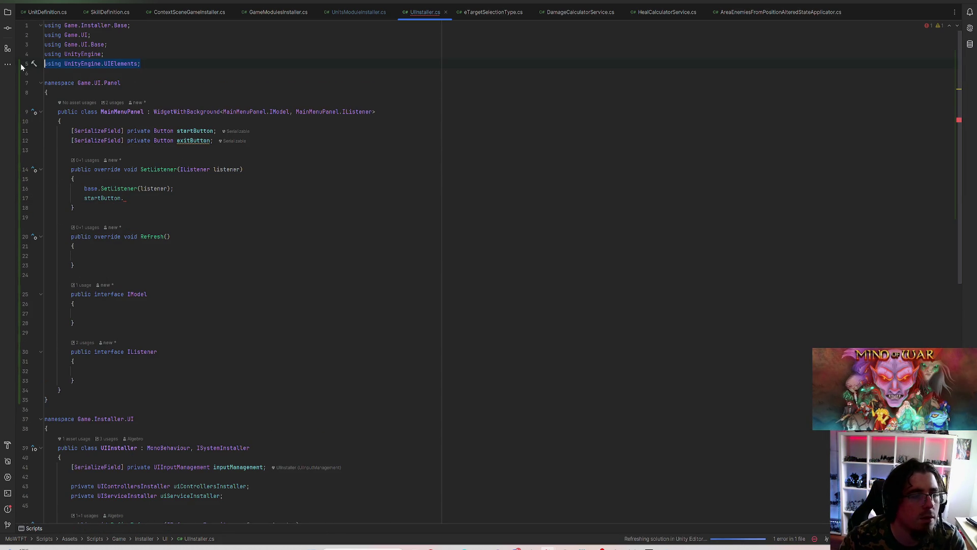
pyautogui.press('BackSpace')
pyautogui.press('BackSpace')
pyautogui.click(164, 122)
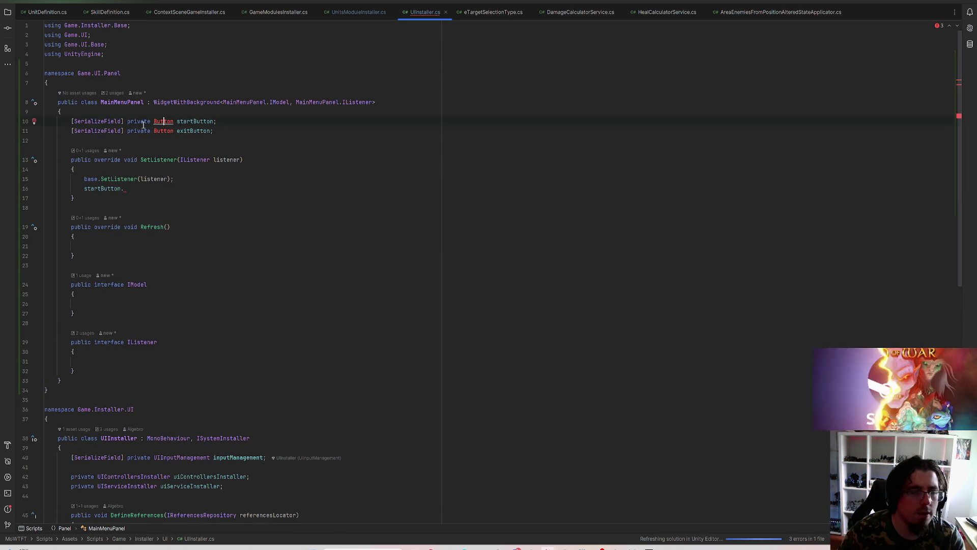
pyautogui.click(34, 122)
pyautogui.moveTo(102, 135)
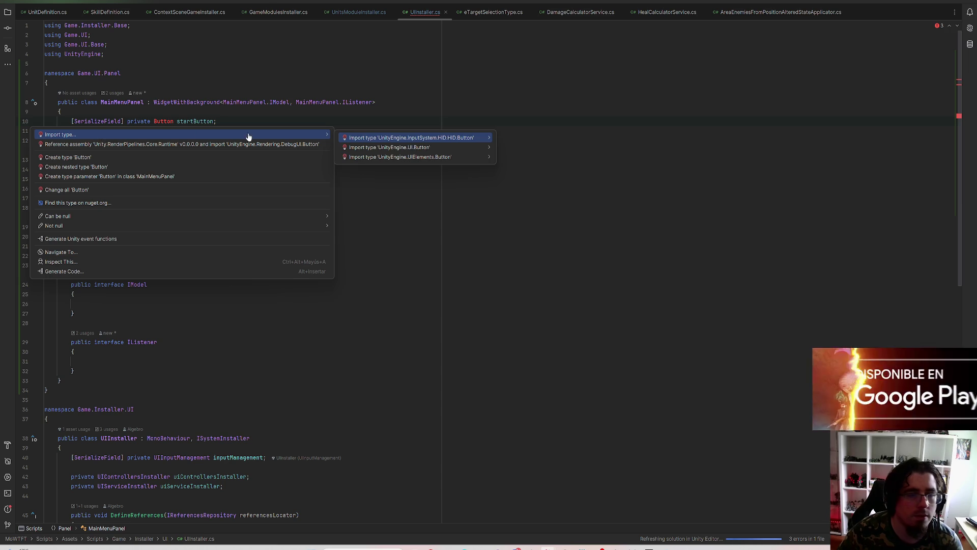
pyautogui.click(440, 147)
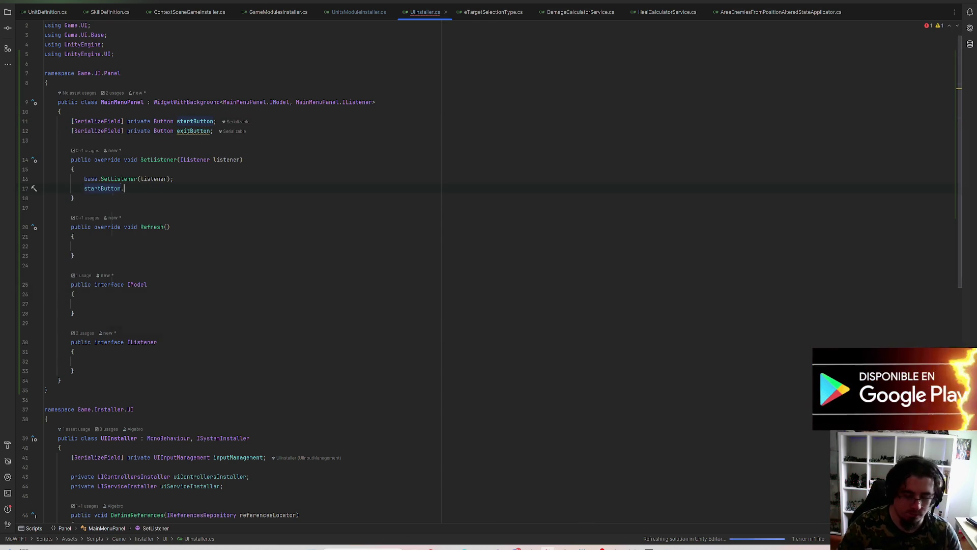
# Step: Register OnStartPressed with startButton.onClick.AddListener in SetListener
pyautogui.write('.onClick.Ad')
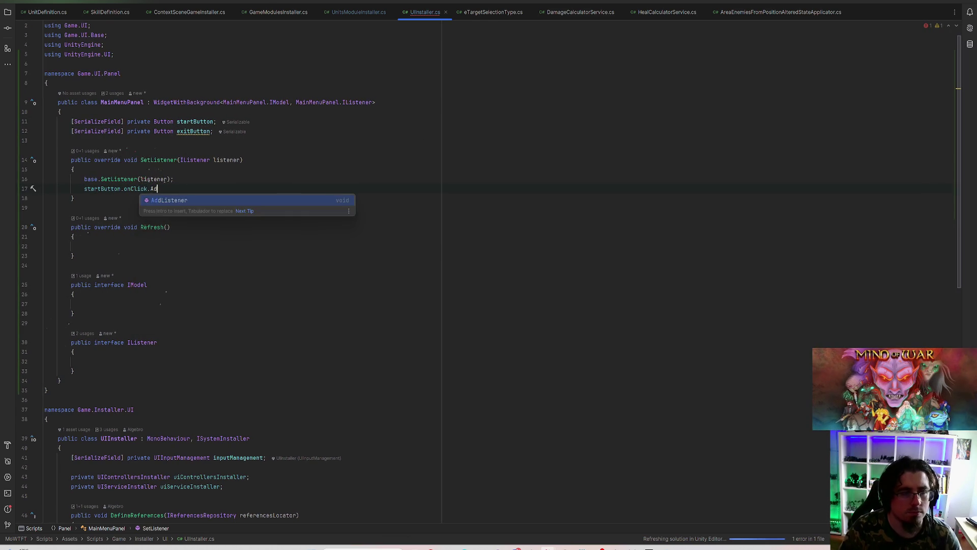
pyautogui.press('Return')
pyautogui.write('UnStart')
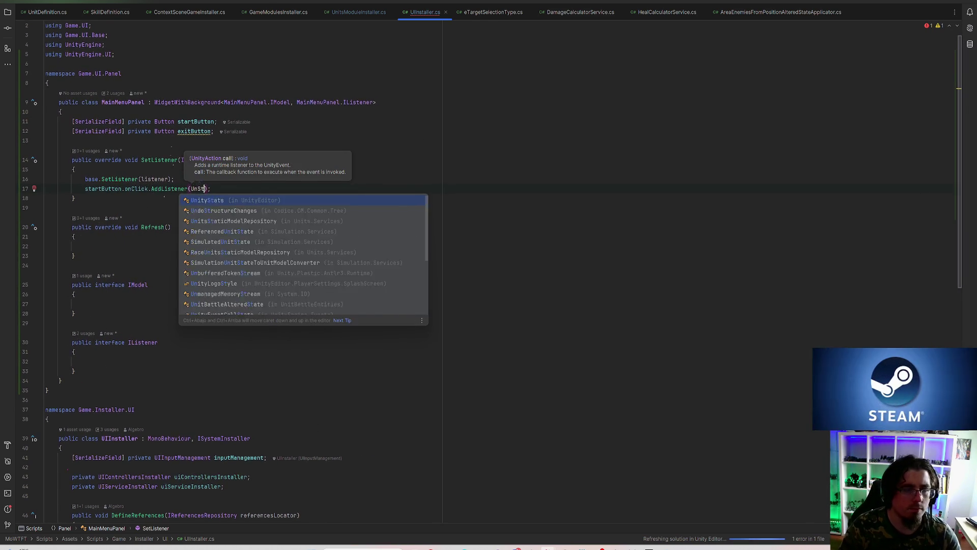
pyautogui.write('P')
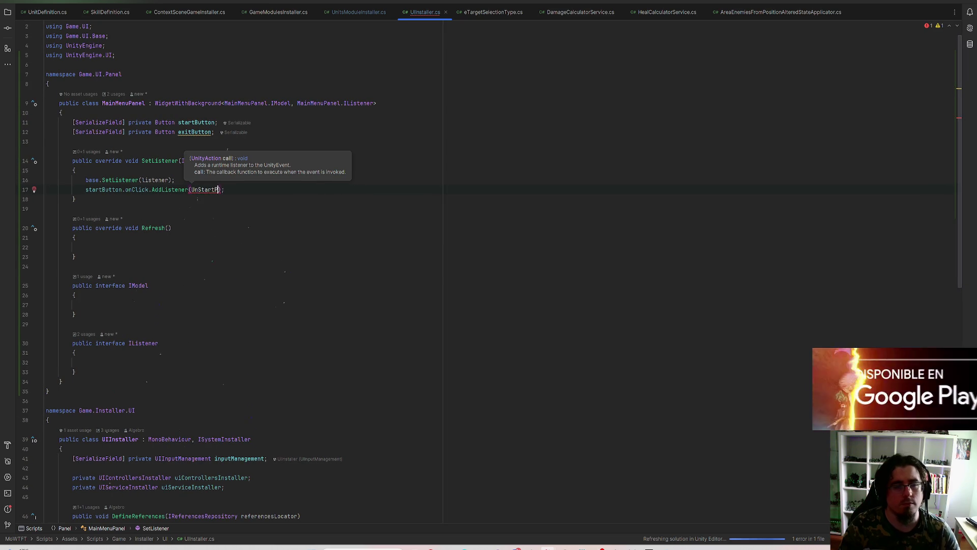
pyautogui.write('OnStartPresse')
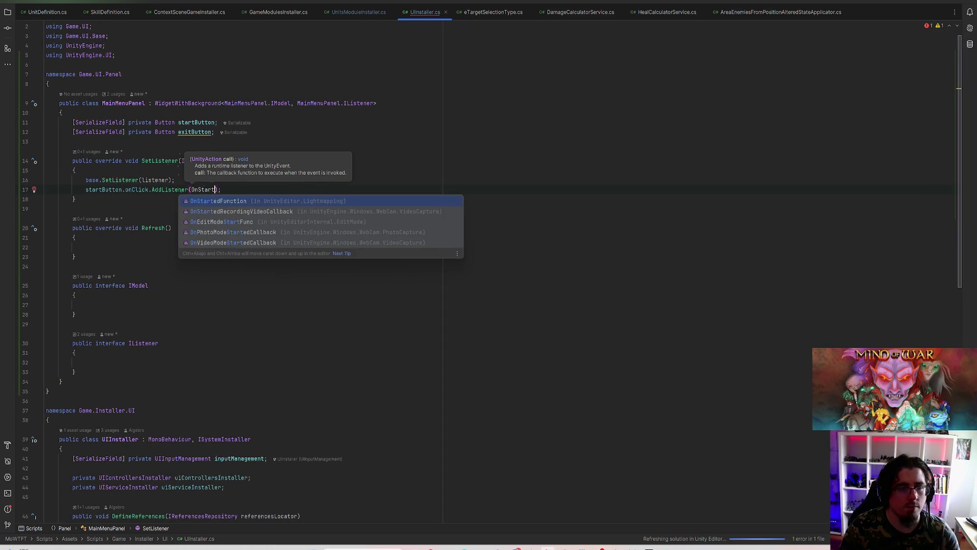
pyautogui.write('d')
pyautogui.press('Right')
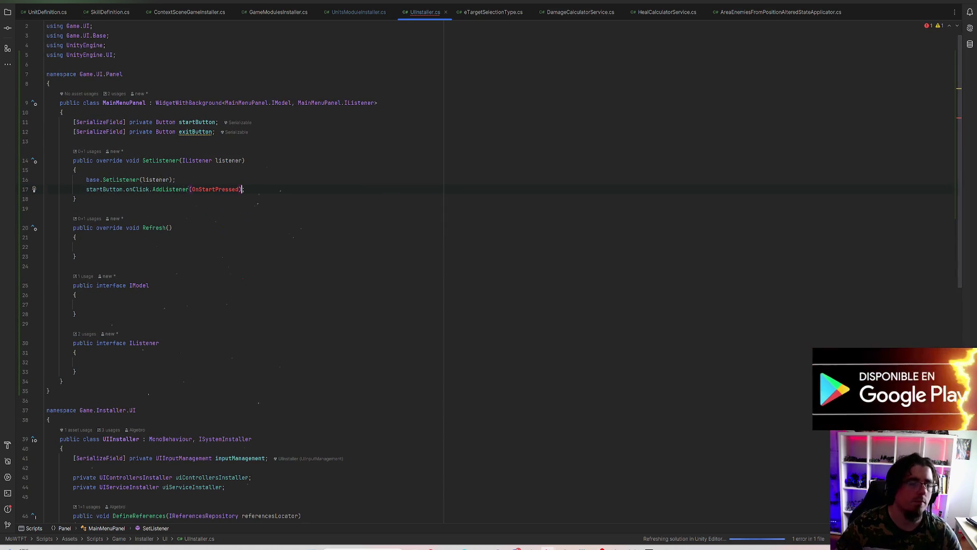
pyautogui.moveTo(243, 189); pyautogui.dragTo(86, 189)
pyautogui.click(304, 190)
pyautogui.write(';')
# Step: Add a matching exitButton.onClick.AddListener(OnExitPressed) line by duplicating the startButton line
pyautogui.hotkey('ctrl', 'd')
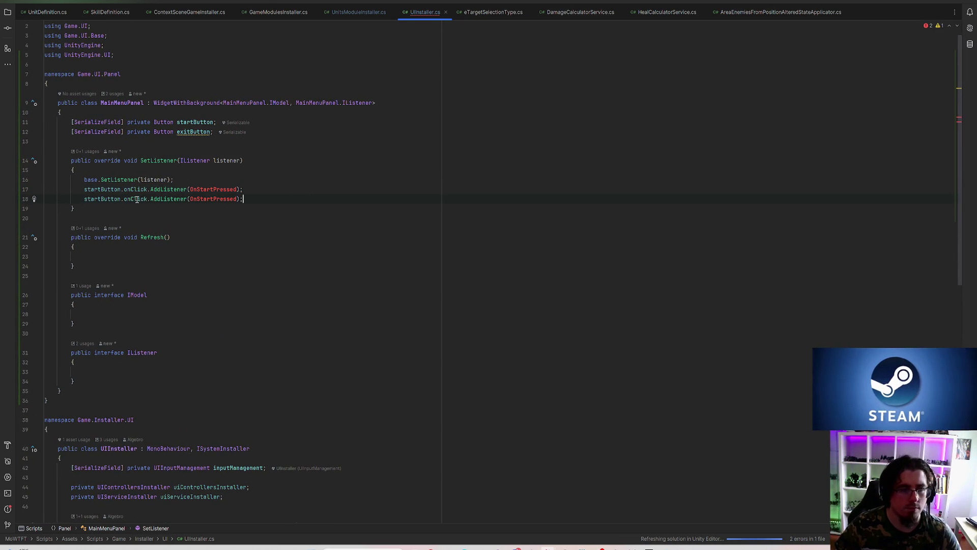
pyautogui.doubleClick(214, 200)
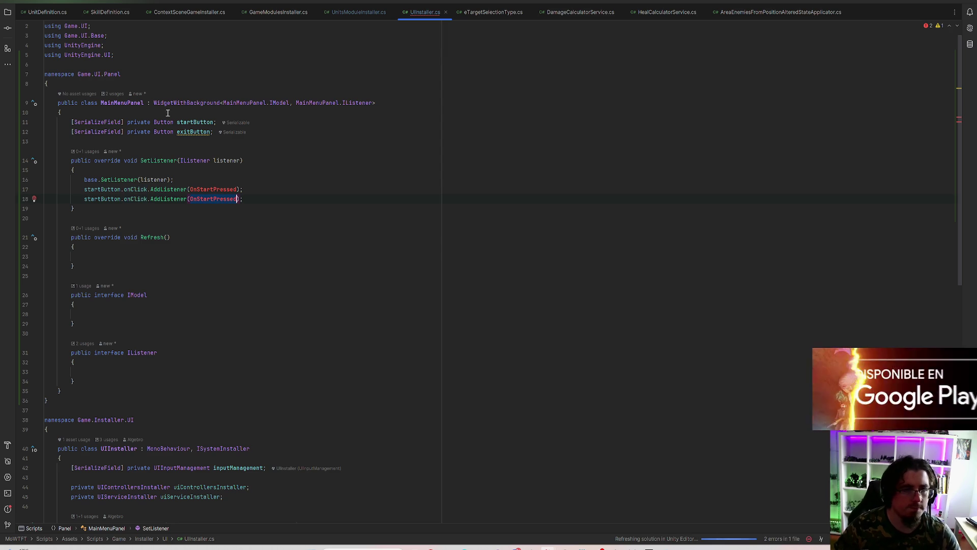
pyautogui.doubleClick(188, 132)
pyautogui.hotkey('ctrl', 'c')
pyautogui.doubleClick(102, 199)
pyautogui.hotkey('ctrl', 'v')
pyautogui.doubleClick(205, 199)
pyautogui.write('OnExitPr')
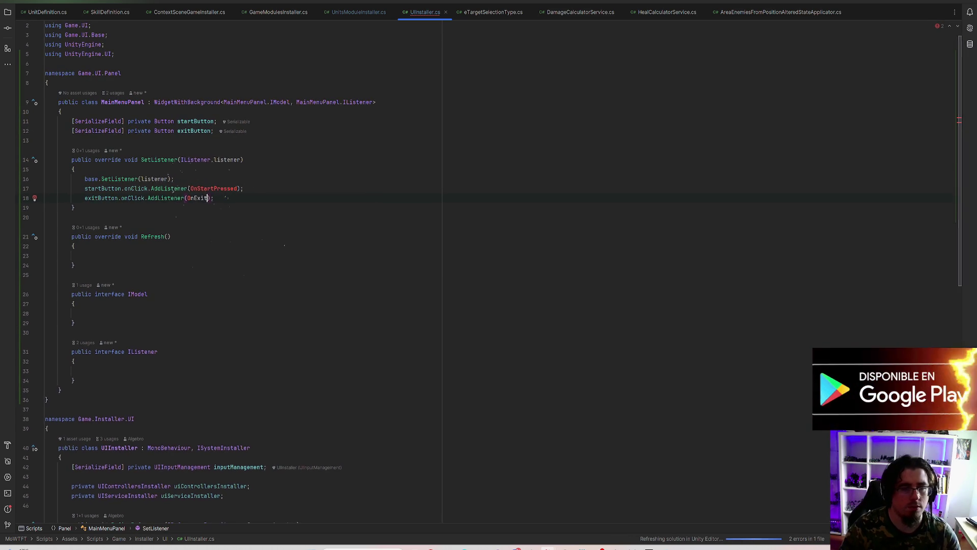
pyautogui.write('essed')
pyautogui.press('End')
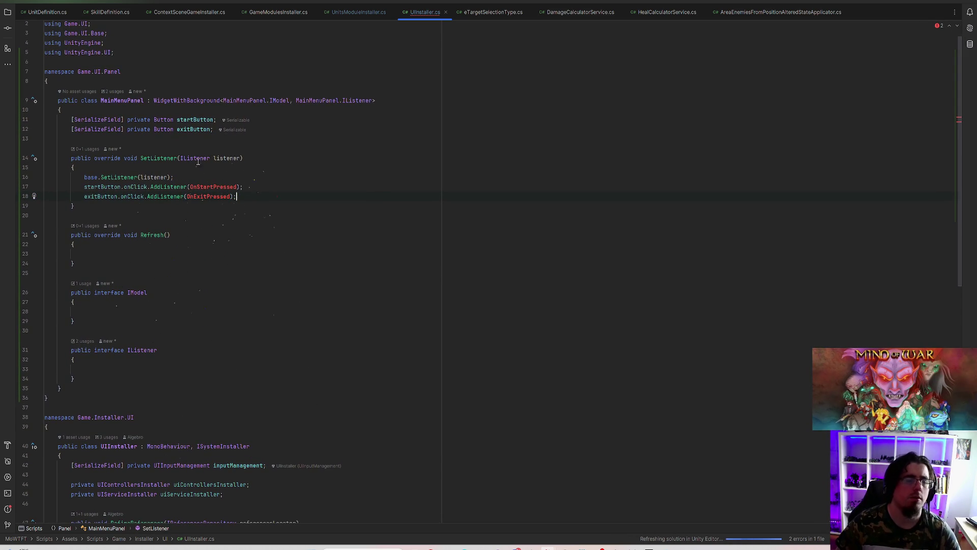
# Step: Generate a private OnStartPressed method with the Create method quick fix
pyautogui.scroll(-3, 199, 184)
pyautogui.scroll(3, 201, 197)
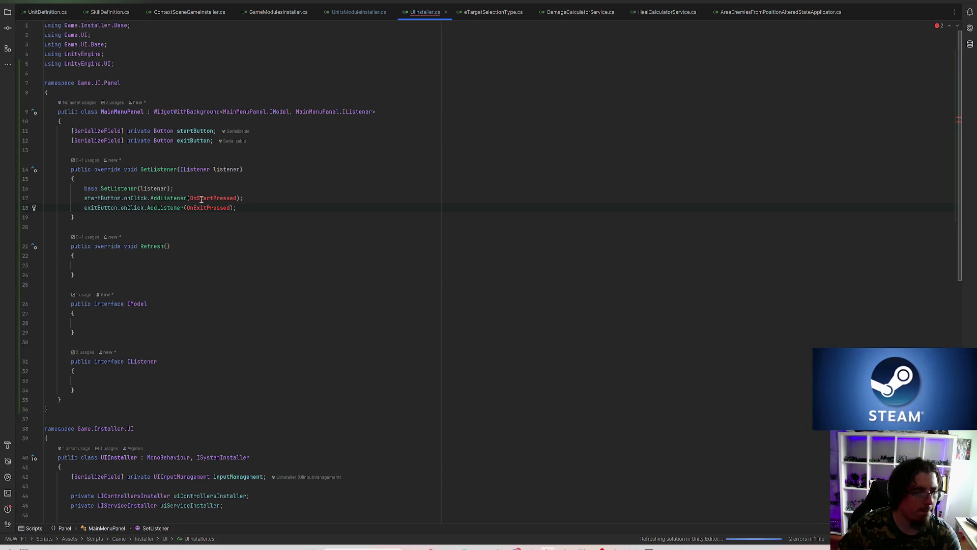
pyautogui.click(34, 200)
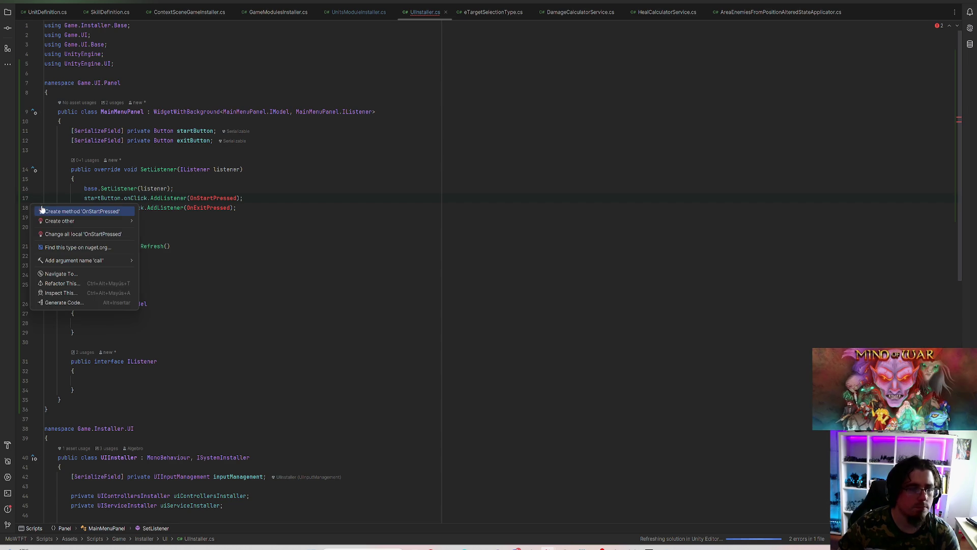
pyautogui.click(208, 182)
pyautogui.click(36, 199)
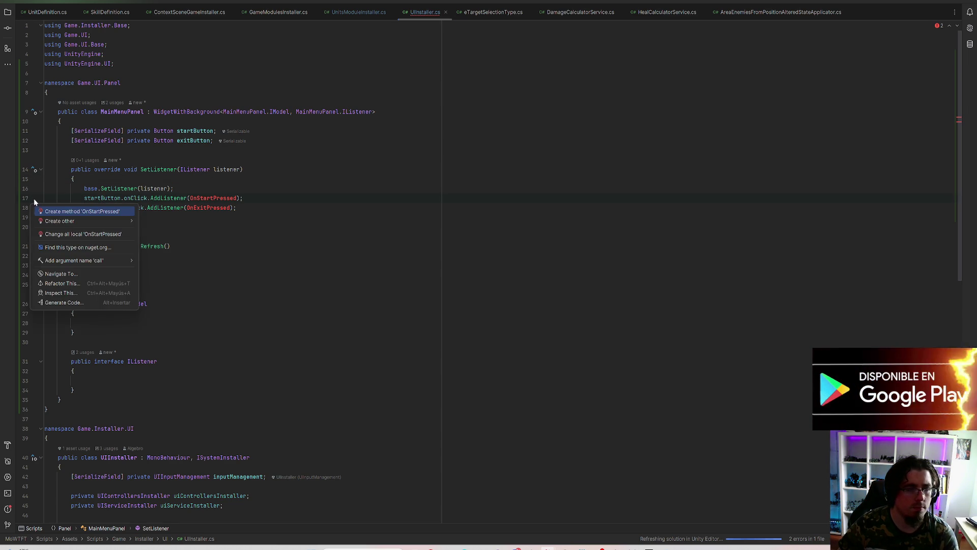
pyautogui.click(81, 211)
pyautogui.click(200, 198)
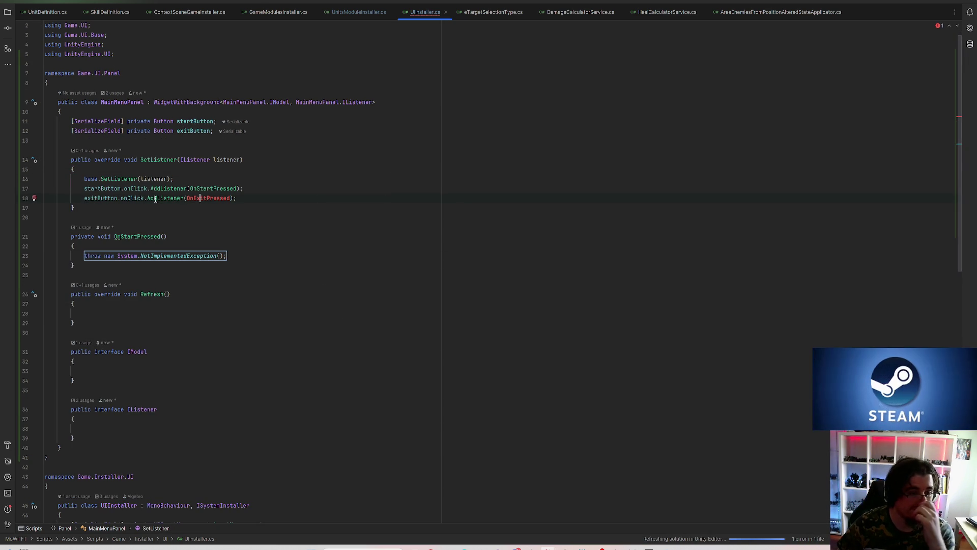
pyautogui.press('Tab')
# Step: Generate the OnExitPressed method and delete the placeholder throw statements from both handlers
pyautogui.click(193, 198)
pyautogui.click(35, 199)
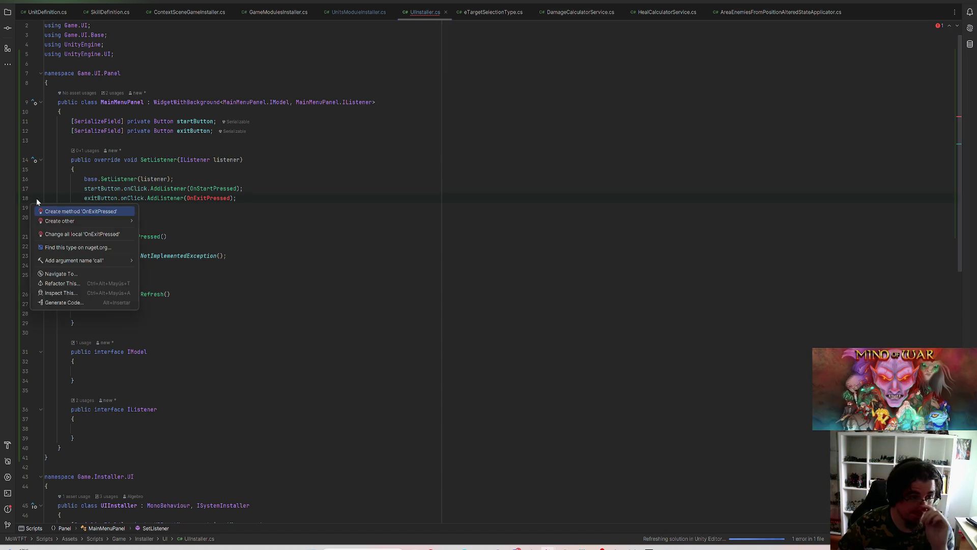
pyautogui.click(65, 212)
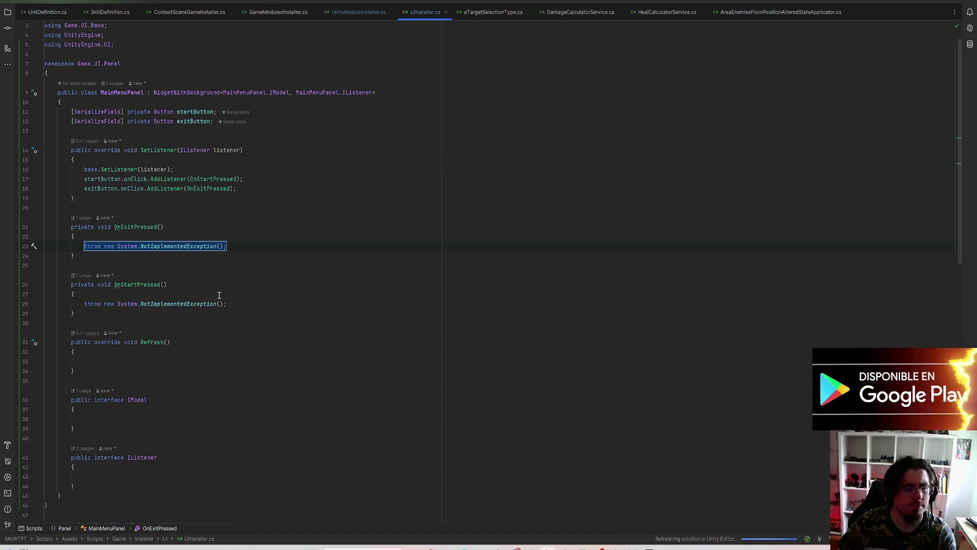
pyautogui.press('BackSpace')
pyautogui.moveTo(227, 304); pyautogui.dragTo(107, 305)
pyautogui.press('BackSpace')
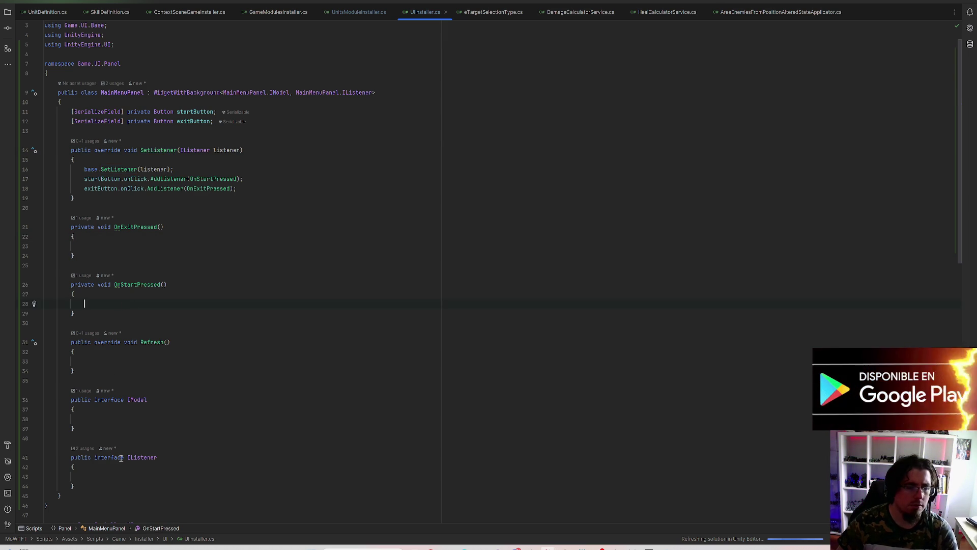
# Step: Declare void OnStartPressed(); and void OnExitPressed(); in the IListener interface
pyautogui.write('void On')
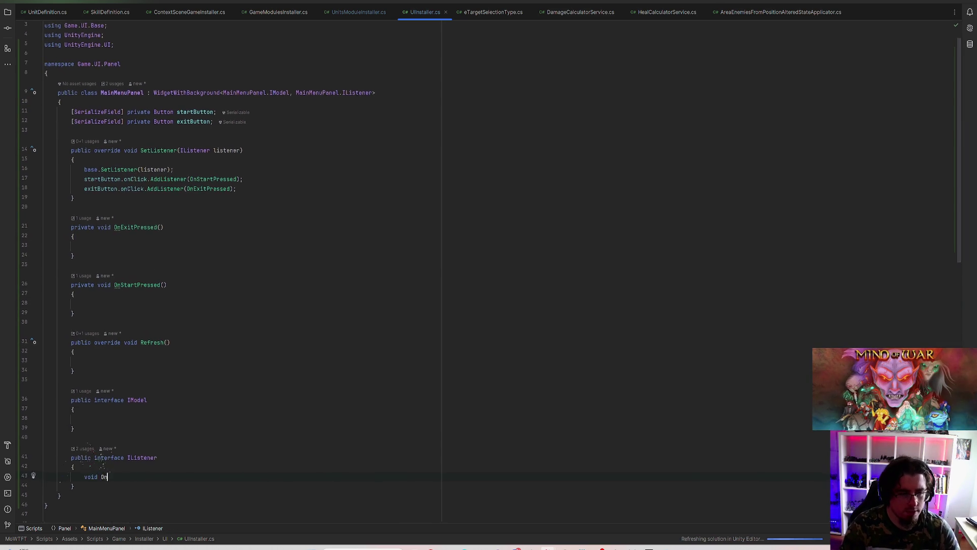
pyautogui.write('StartPressed();')
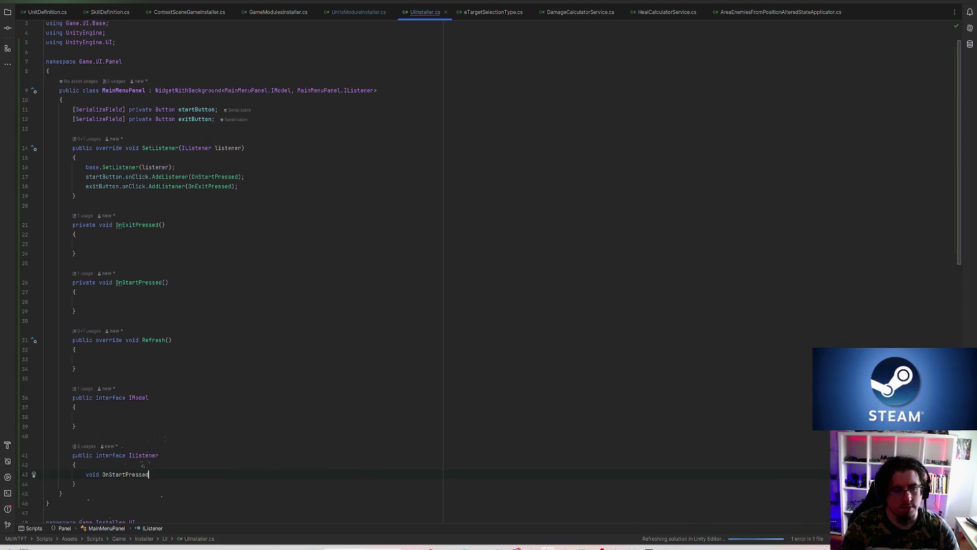
pyautogui.press('Return')
pyautogui.write('vo')
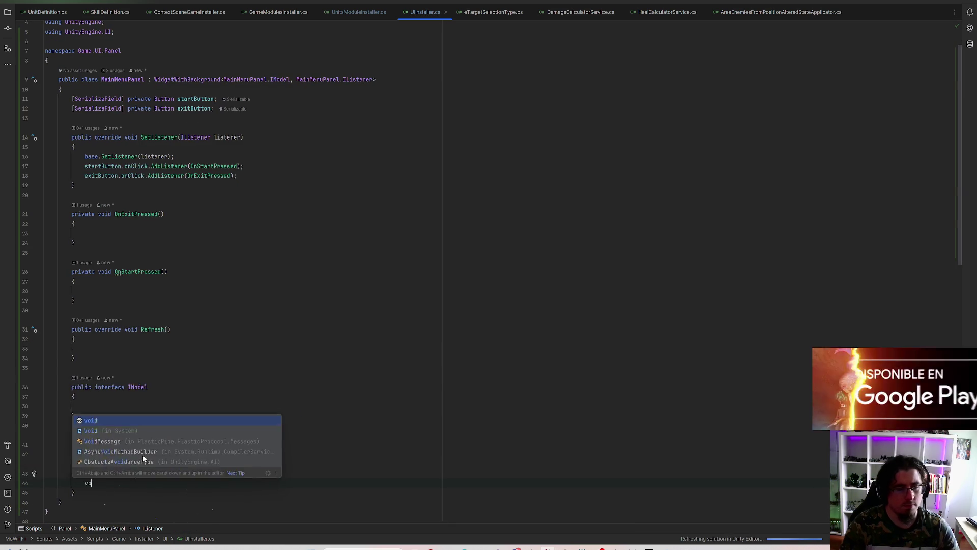
pyautogui.write('id OnExitPressed();')
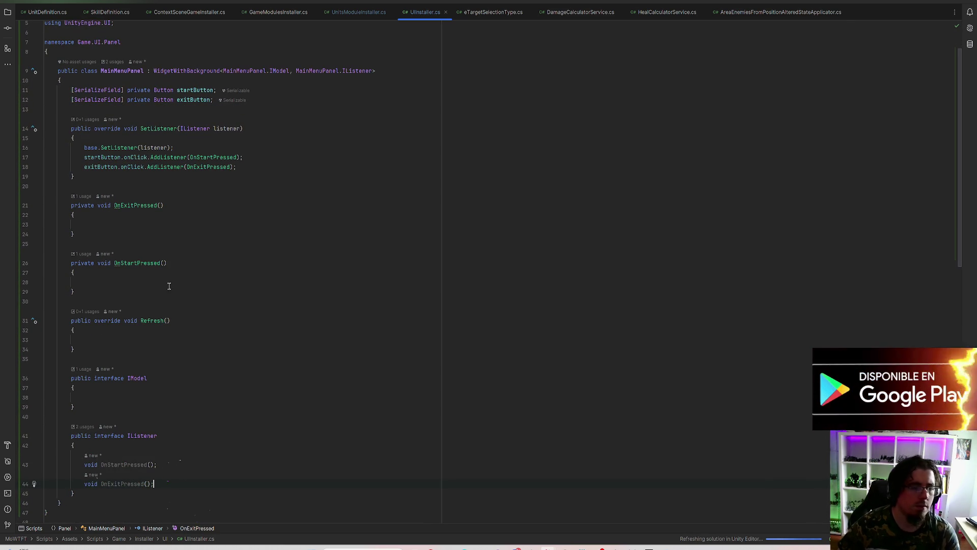
# Step: Make the handlers forward clicks via Listener.OnStartPressed() and Listener.OnExitPressed() calls
pyautogui.click(137, 221)
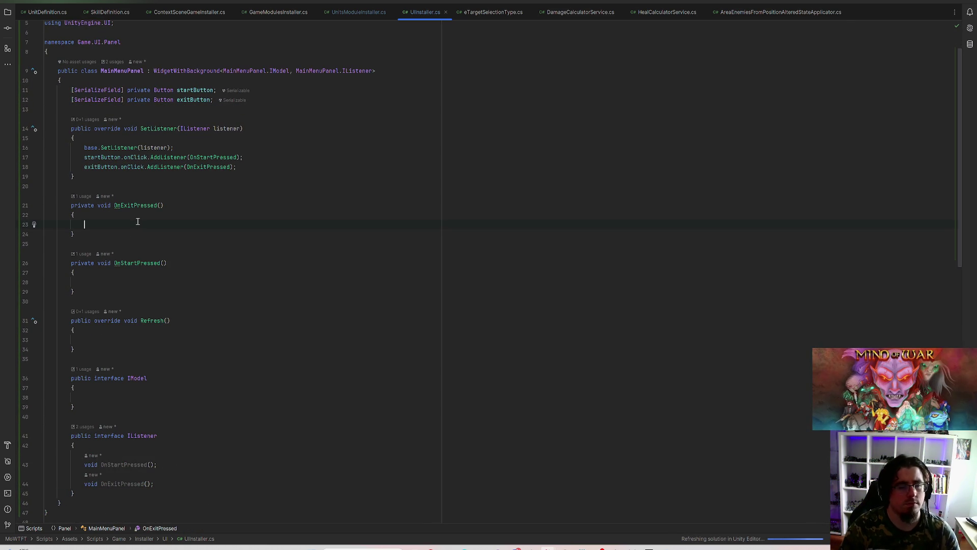
pyautogui.write('Listener.On')
pyautogui.press('Down')
pyautogui.press('Return')
pyautogui.write(';')
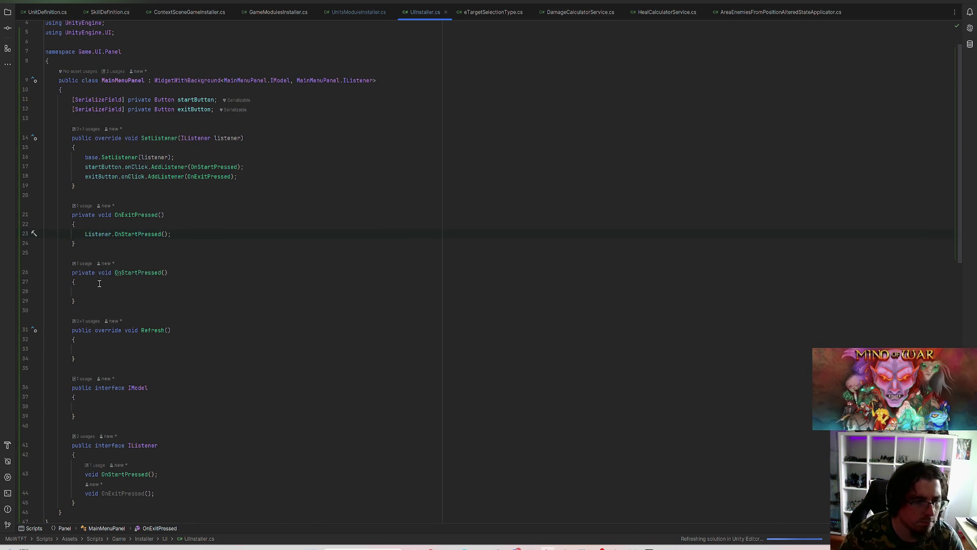
pyautogui.write('Listn')
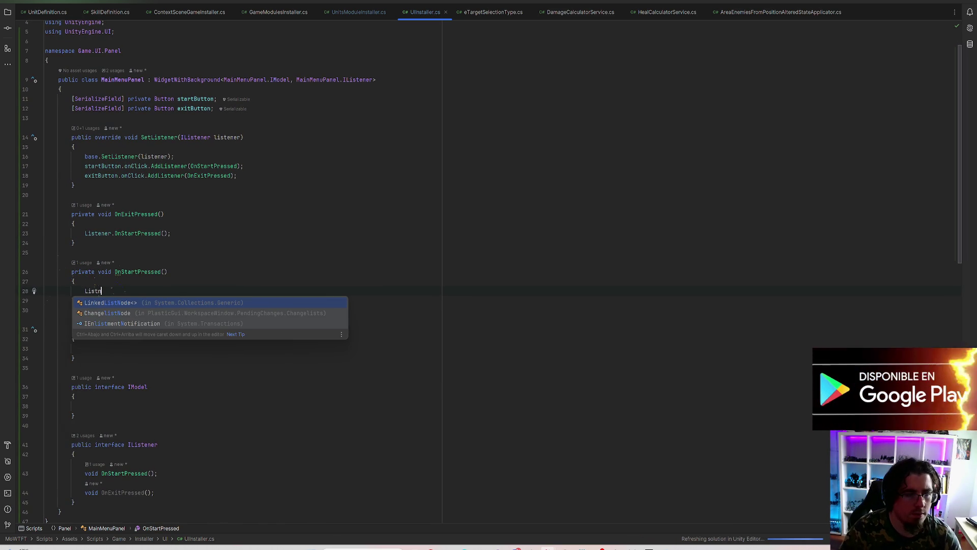
pyautogui.press('BackSpace')
pyautogui.write('ener.On')
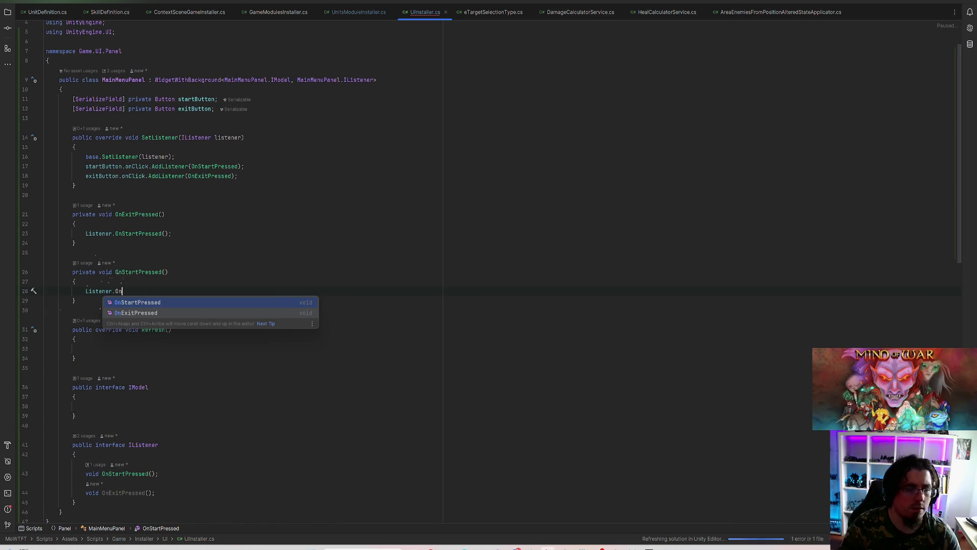
pyautogui.press('Down')
pyautogui.press('Return')
pyautogui.write(';')
pyautogui.scroll(-4, 112, 316)
pyautogui.scroll(5, 174, 214)
pyautogui.click(145, 116)
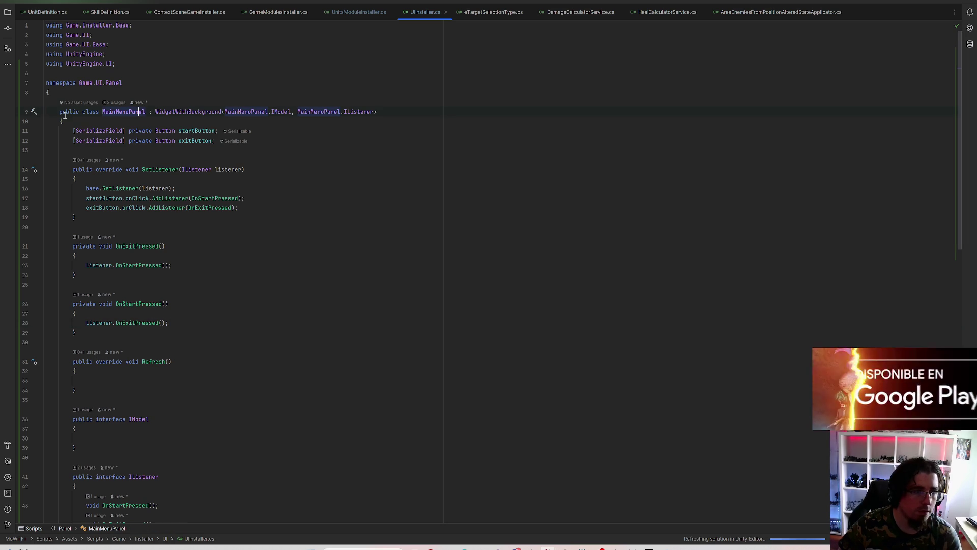
# Step: Move MainMenuPanel into its own MainMenuPanel.cs file and add it to Git
pyautogui.click(35, 113)
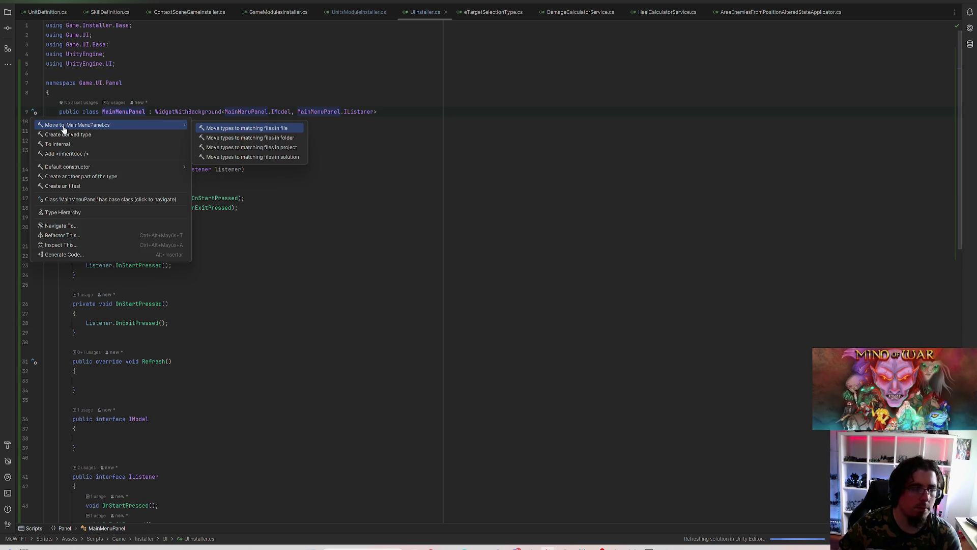
pyautogui.click(64, 129)
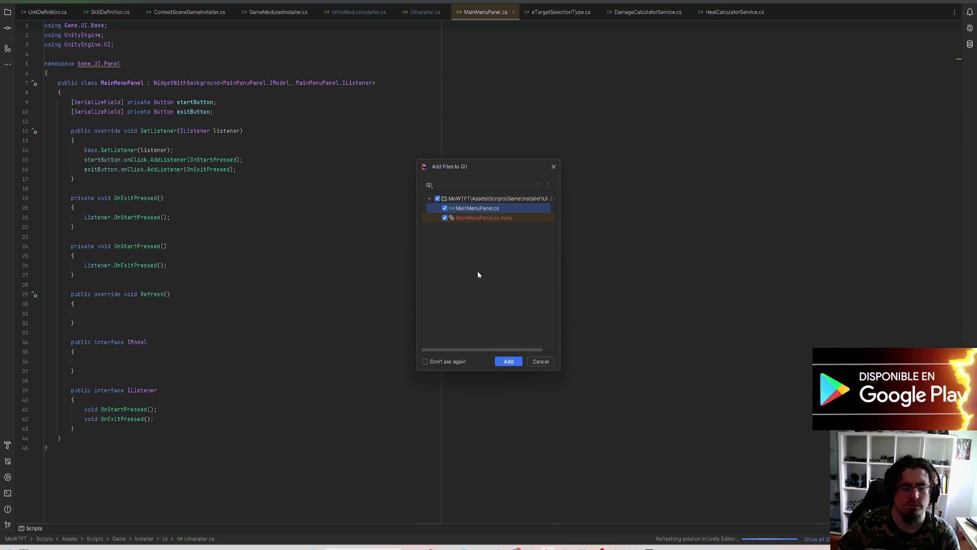
pyautogui.click(508, 361)
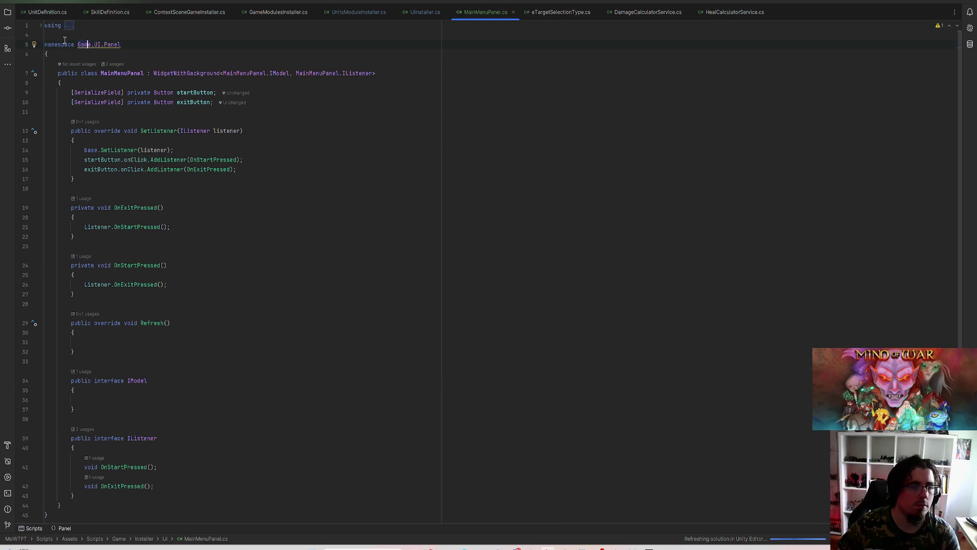
# Step: Move MainMenuPanel.cs into a new Modules\Game\UI\Panel folder and add it to Git
pyautogui.click(34, 45)
pyautogui.moveTo(104, 59)
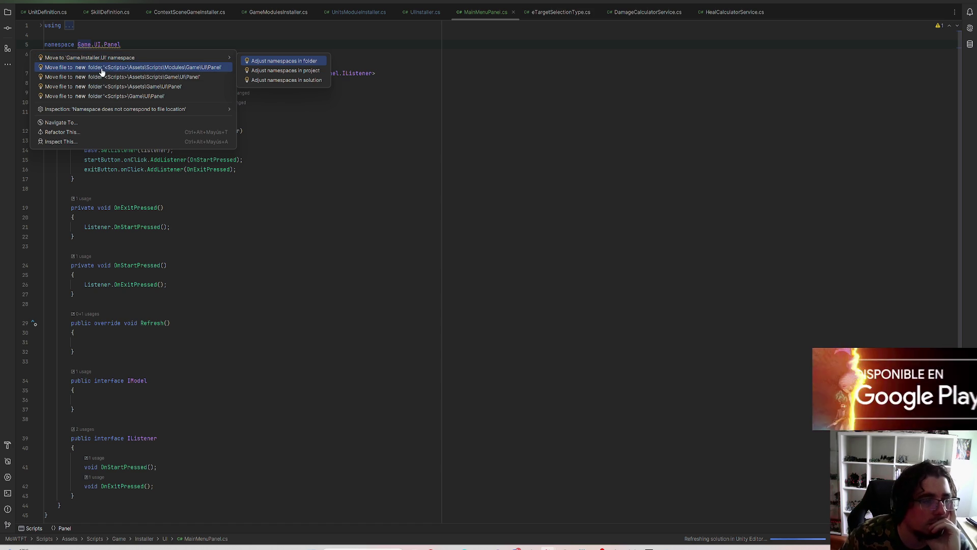
pyautogui.click(192, 72)
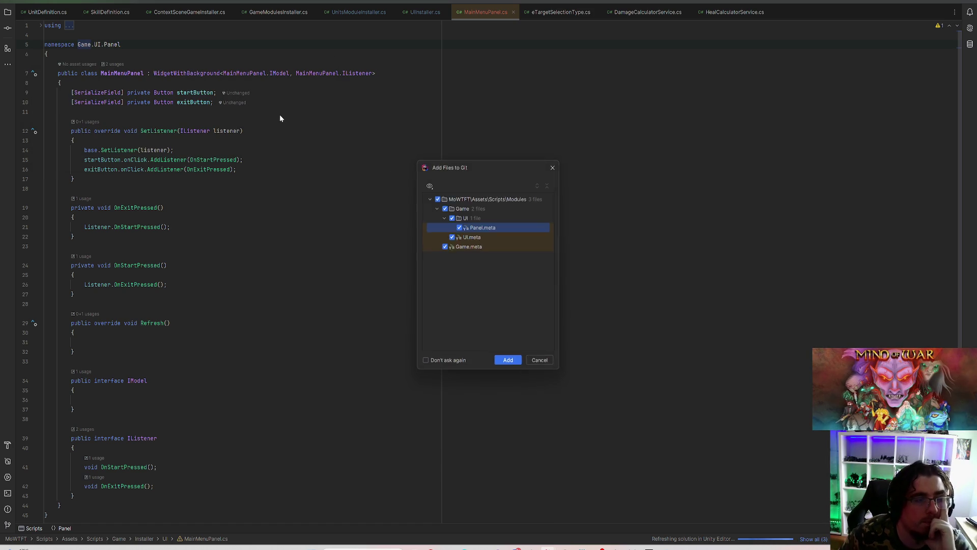
pyautogui.click(503, 366)
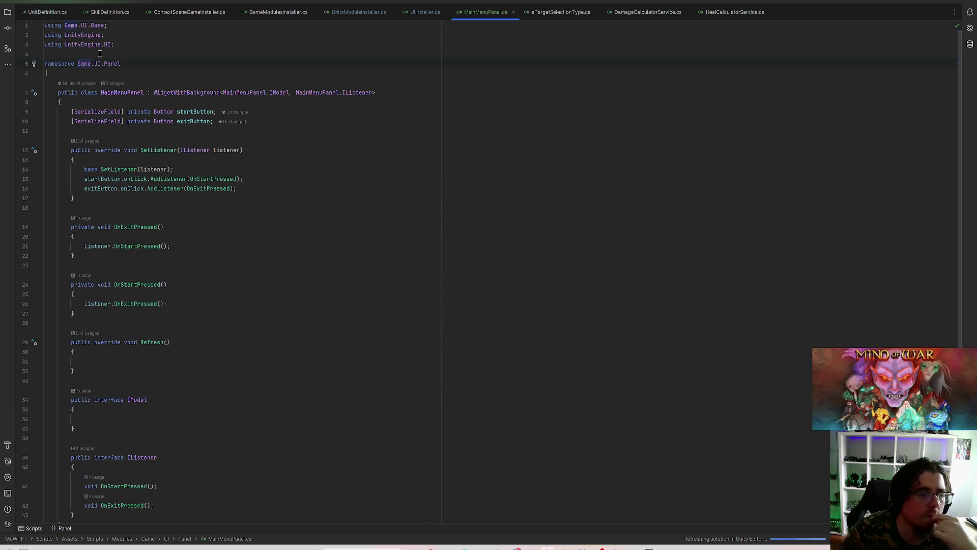
# Step: Add namespace Game.UI.Controller with MainMenuController : MenuController<MainMenuPanel, MainMenuUIService>
pyautogui.write('namespace')
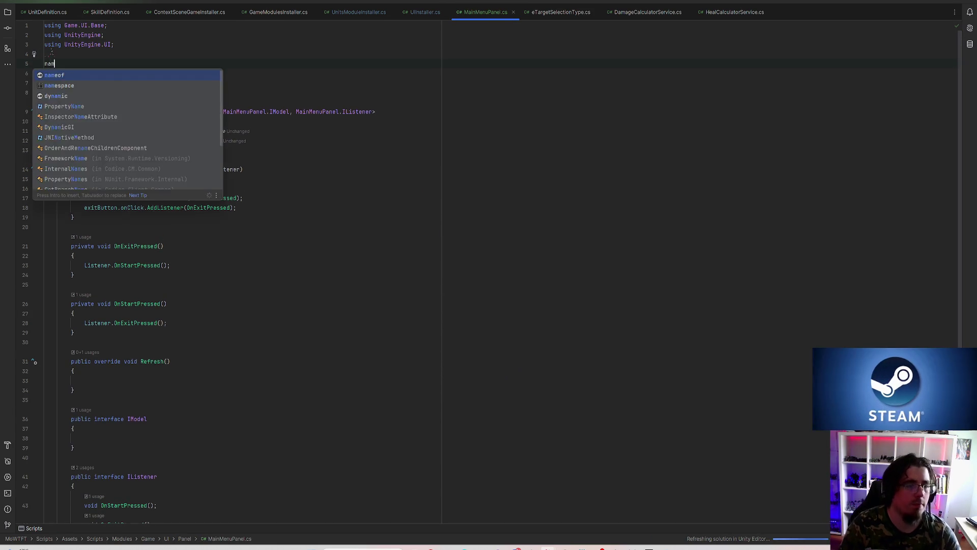
pyautogui.press('Return')
pyautogui.write('Game.UI.')
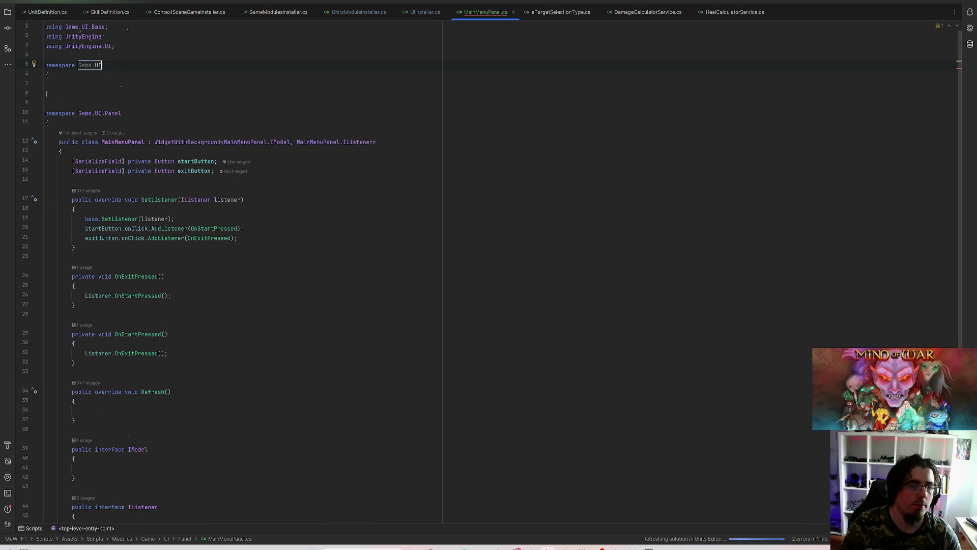
pyautogui.write('Controller')
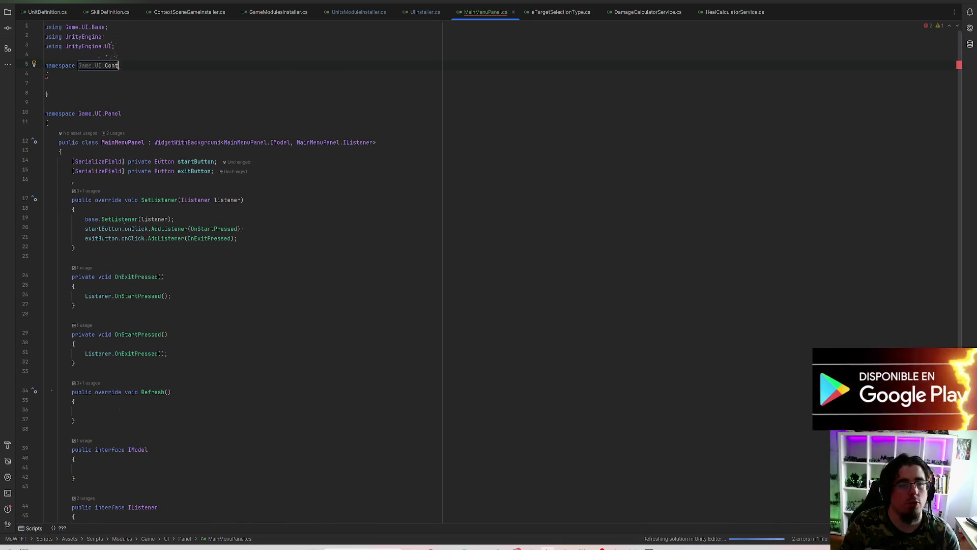
pyautogui.press('Return')
pyautogui.write('p')
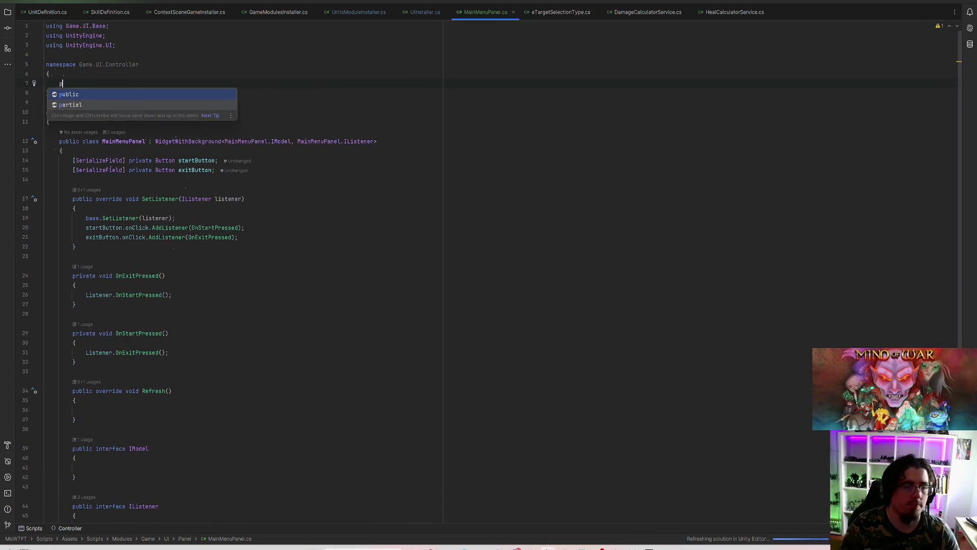
pyautogui.write('ublic class MainMenu')
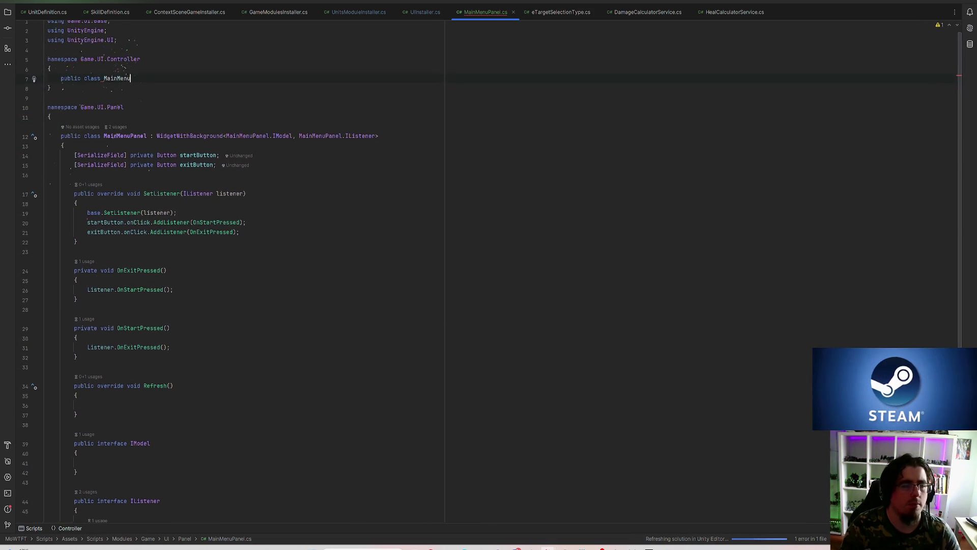
pyautogui.write('Controller ')
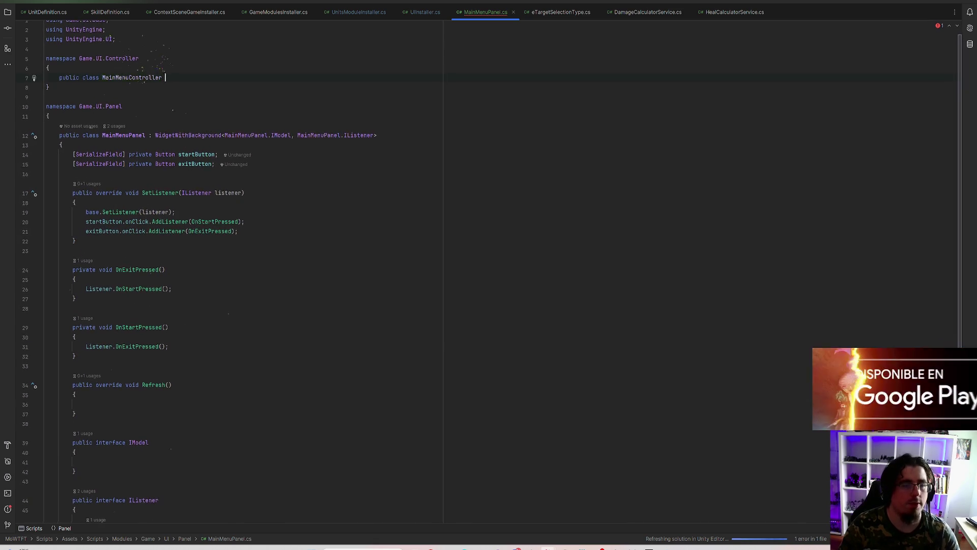
pyautogui.write(': MenuC')
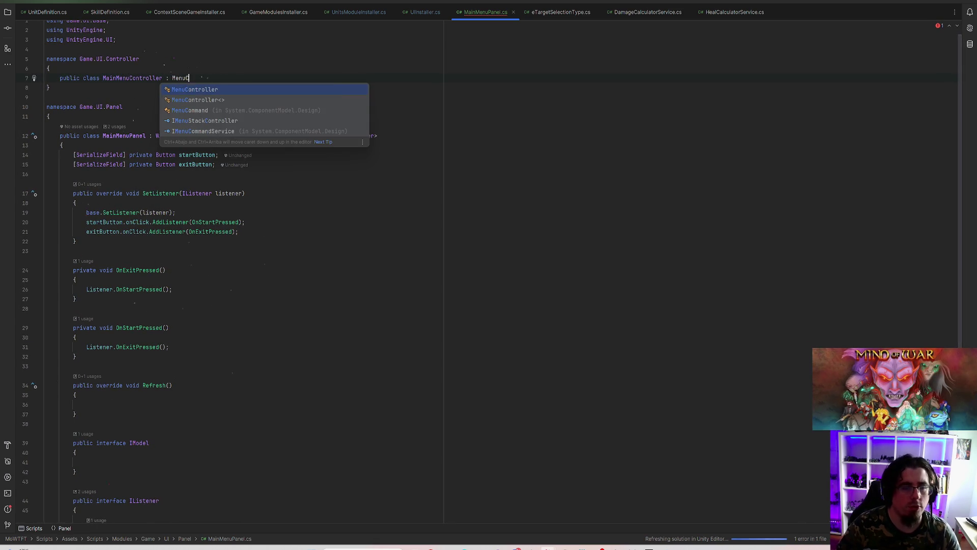
pyautogui.write('ontroller<')
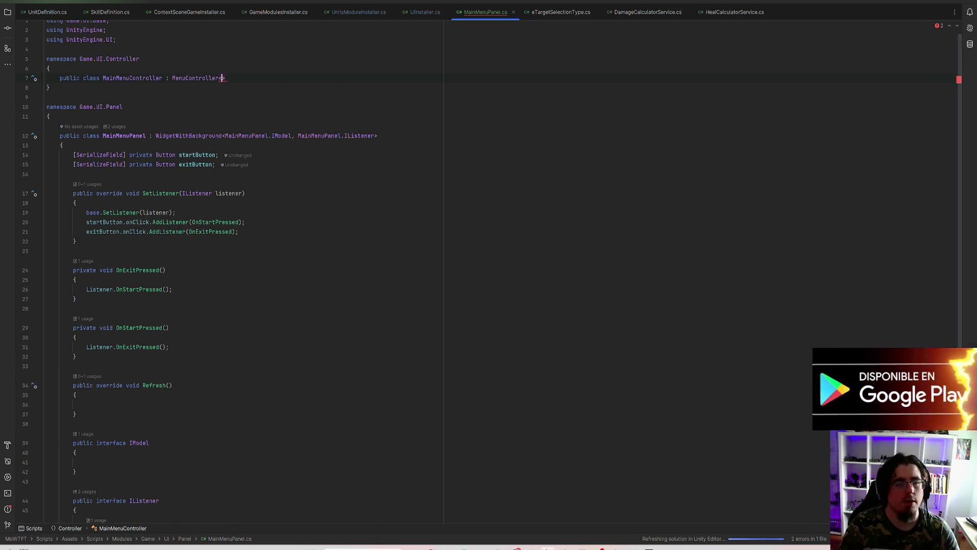
pyautogui.write('MainMenuP')
pyautogui.press('Return')
pyautogui.write(', MainMenu')
pyautogui.write('UIService')
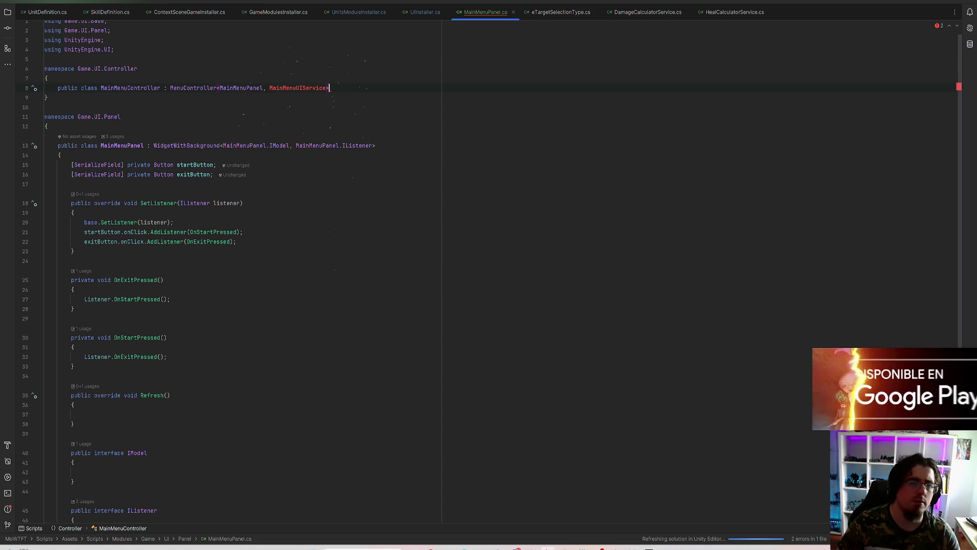
pyautogui.hotkey('ctrl', 'shift', 'Return')
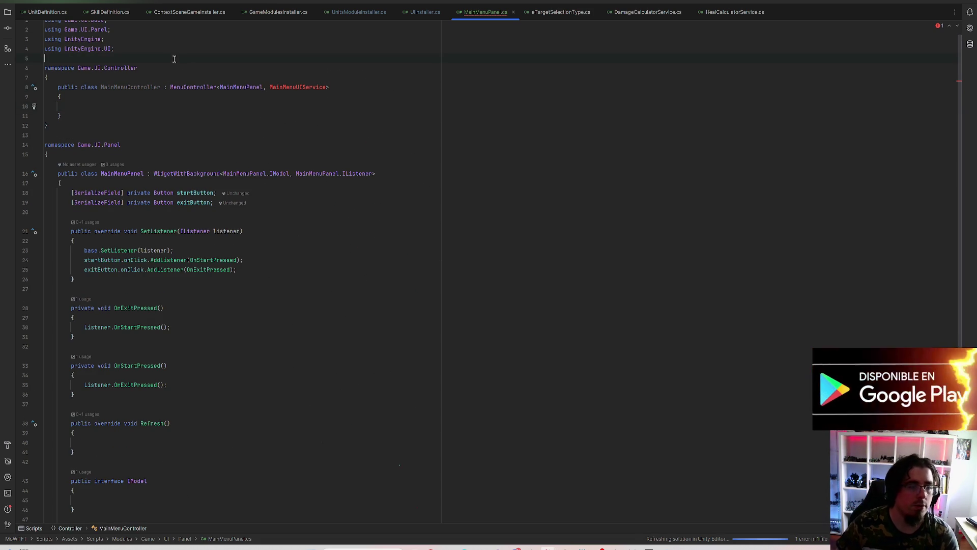
# Step: Add an empty public MainMenuUIService class in a Game.UI.Services namespace
pyautogui.press('Return')
pyautogui.press('Return')
pyautogui.press('Up')
pyautogui.write('names')
pyautogui.press('Return')
pyautogui.write('.UI.')
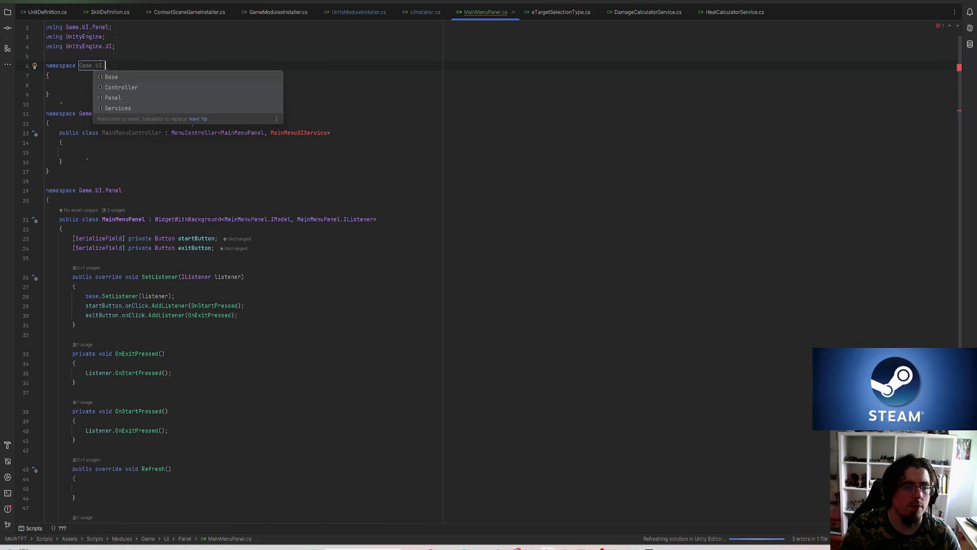
pyautogui.press('Down')
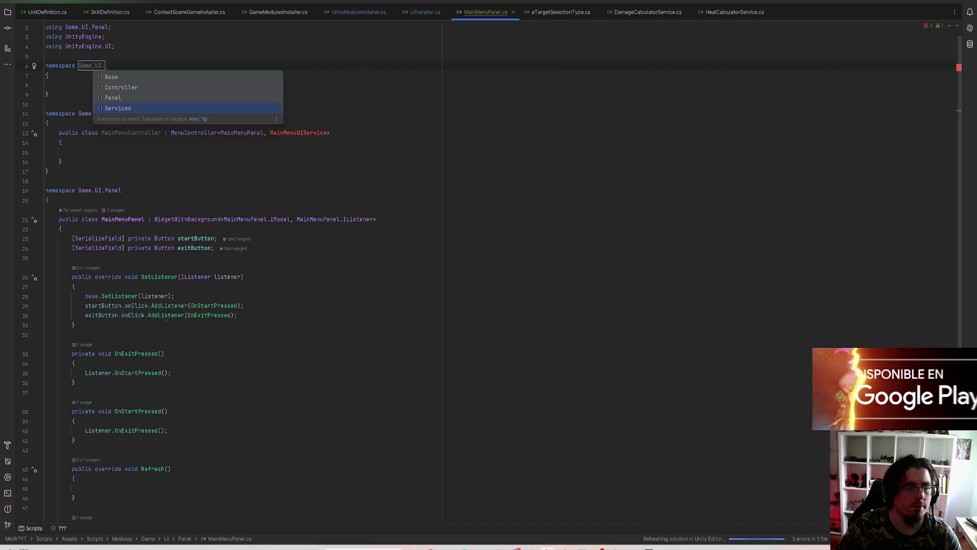
pyautogui.press('Return')
pyautogui.write('public class M;')
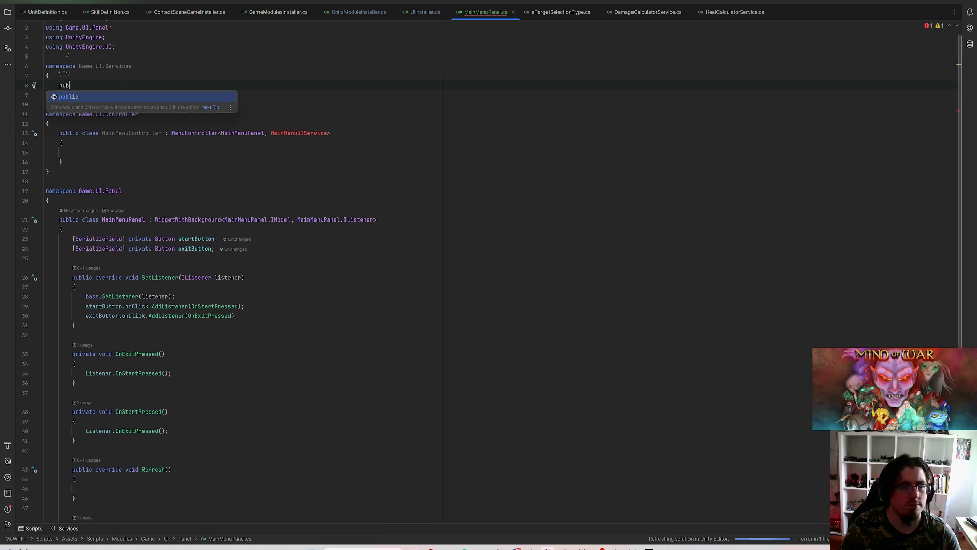
pyautogui.press('BackSpace')
pyautogui.write('ainMenuSer')
pyautogui.write('UIService')
pyautogui.press('Return')
pyautogui.write('{')
pyautogui.press('Return')
# Step: Resolve the MainMenuUIService reference in MainMenuController with the lightbulb fix
pyautogui.scroll(-2, 258, 131)
pyautogui.click(283, 106)
pyautogui.click(32, 107)
pyautogui.click(80, 118)
# Step: Implement MainMenuController's missing members: constructor plus Initialize, Dispose, Refresh and Tick overrides
pyautogui.click(138, 105)
pyautogui.click(34, 106)
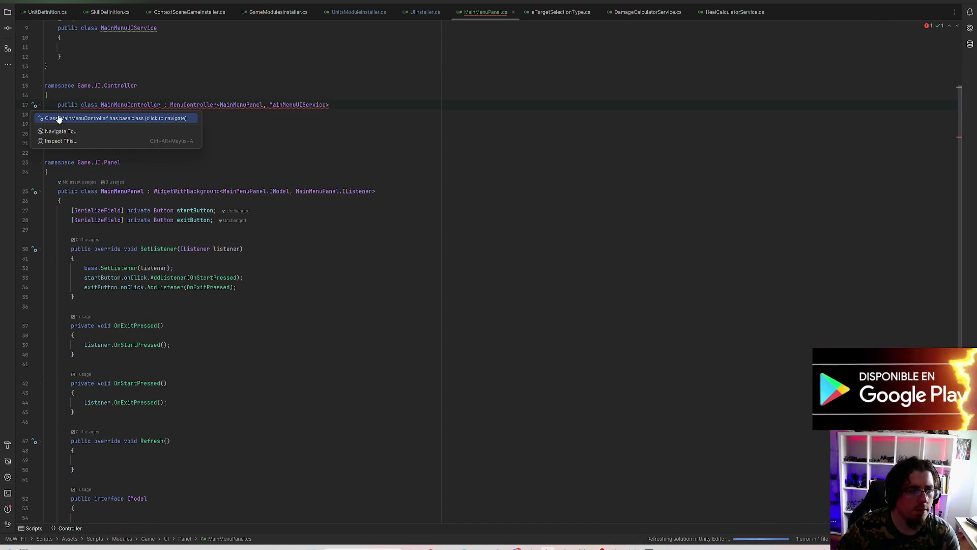
pyautogui.press('Escape')
pyautogui.click(34, 106)
pyautogui.press('Escape')
pyautogui.click(33, 105)
pyautogui.press('Return')
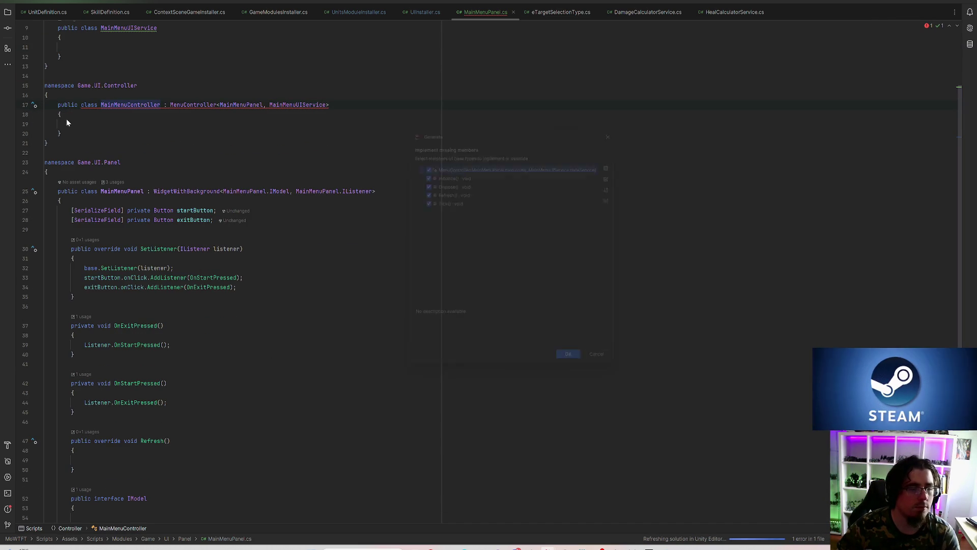
pyautogui.click(578, 372)
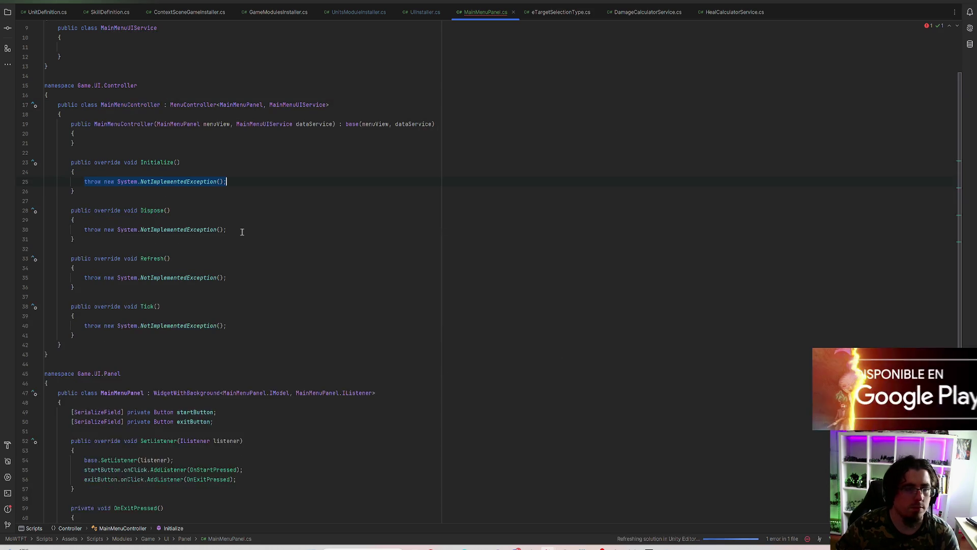
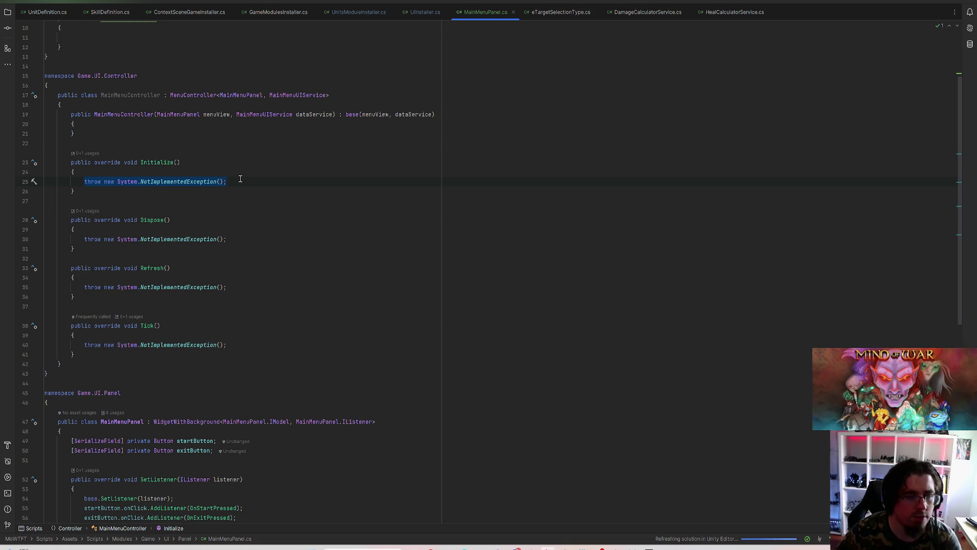
# Step: Replace the placeholder throw in Initialize() with a MenuView.Initialize() call
pyautogui.press('BackSpace')
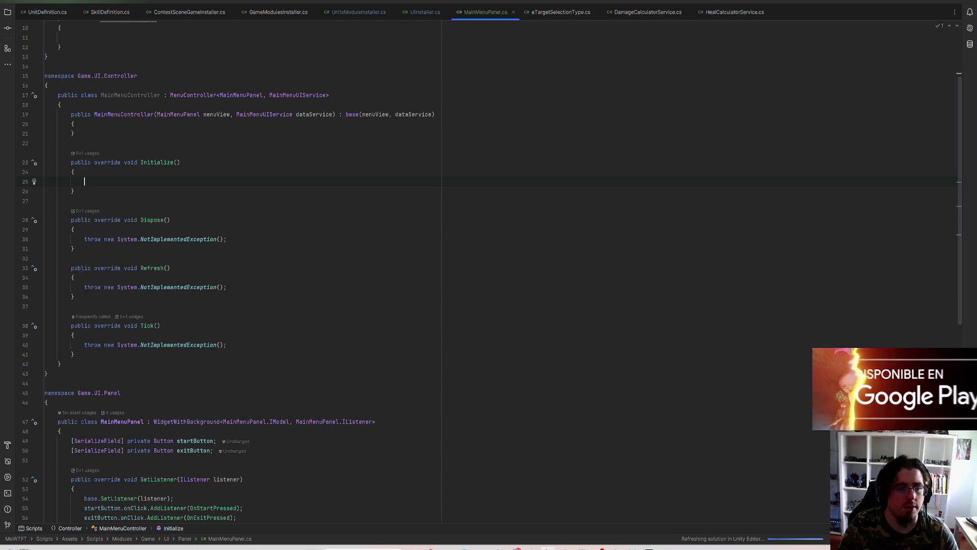
pyautogui.write('MenuV')
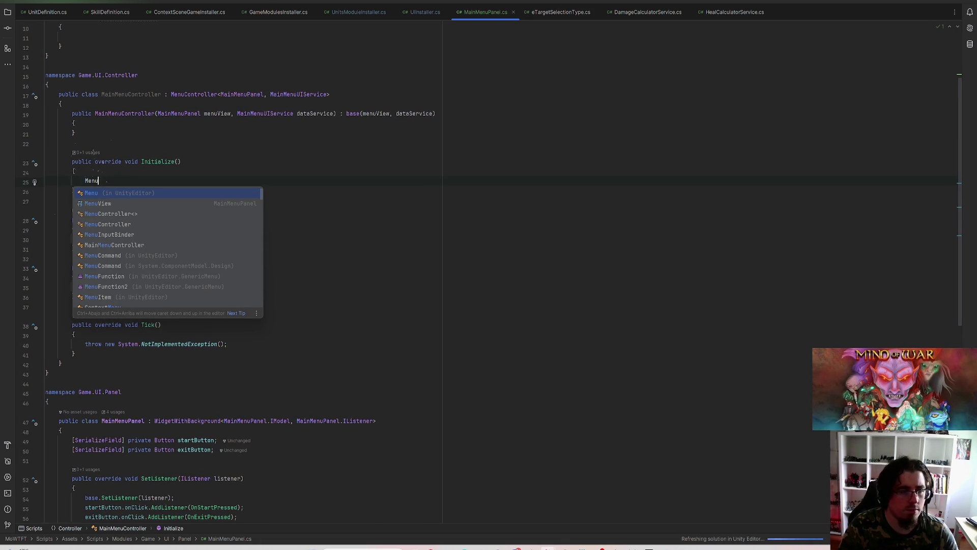
pyautogui.press('Return')
pyautogui.write('.')
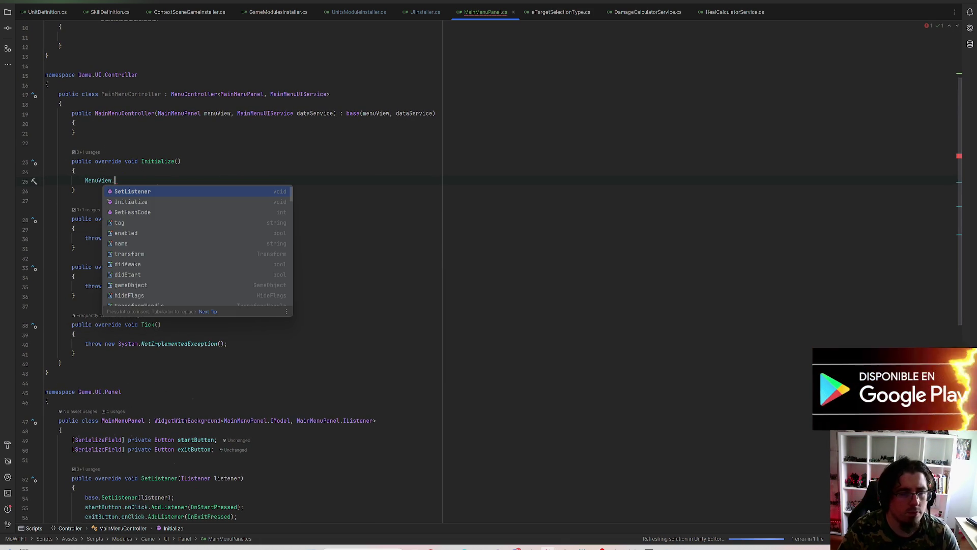
pyautogui.press('Down')
pyautogui.press('Return')
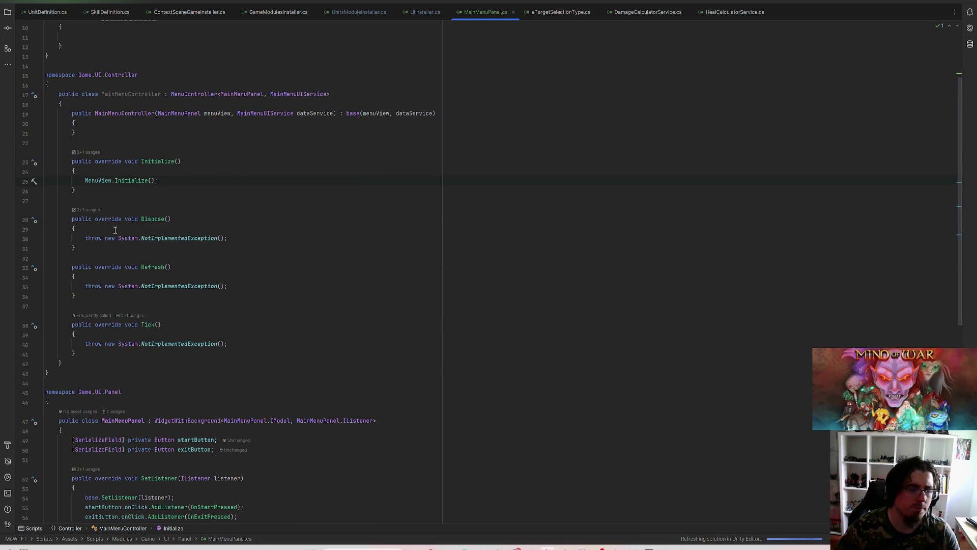
# Step: Add MenuView.SetListener(this); on a new line above the Initialize call
pyautogui.press('Return')
pyautogui.hotkey('alt', 'shift', 'Up')
pyautogui.write('MenuView.Set')
pyautogui.press('Return')
pyautogui.write('this);')
pyautogui.press('End')
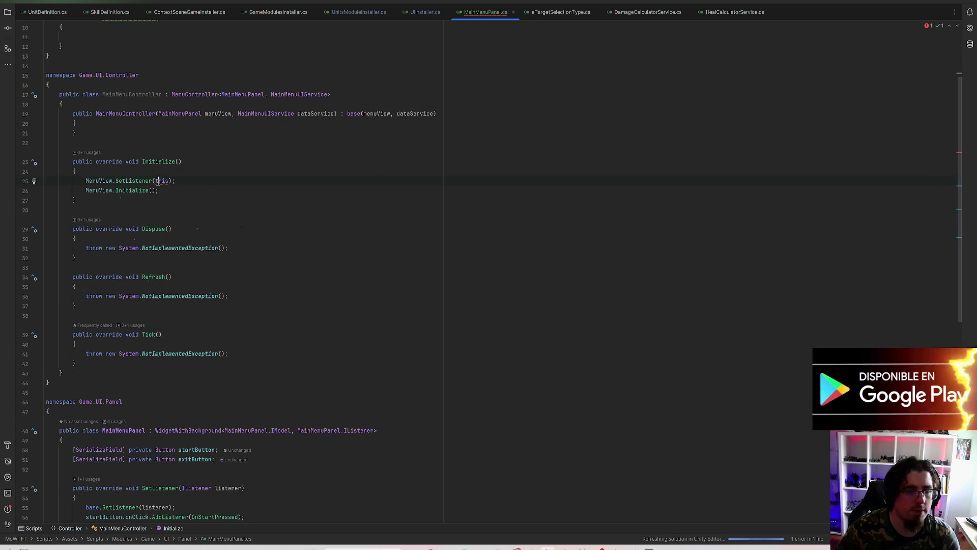
# Step: Make MainMenuController implement MainMenuPanel.IListener with generated OnStartPressed and OnExitPressed stubs
pyautogui.click(34, 180)
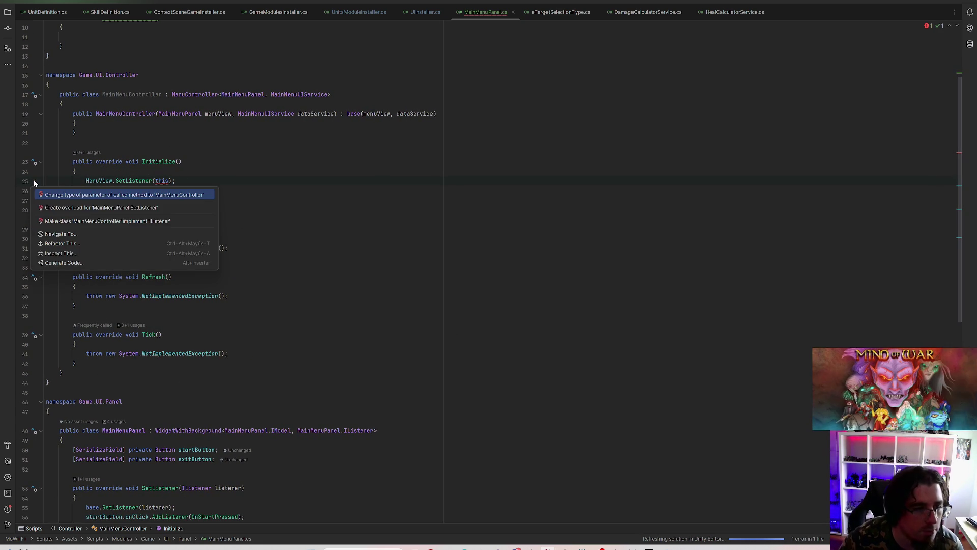
pyautogui.click(81, 221)
pyautogui.click(344, 95)
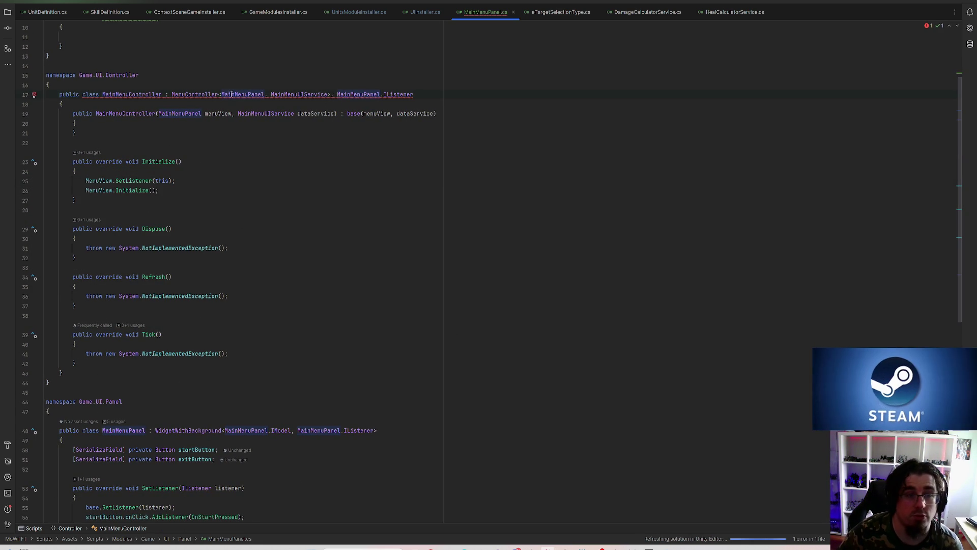
pyautogui.click(351, 94)
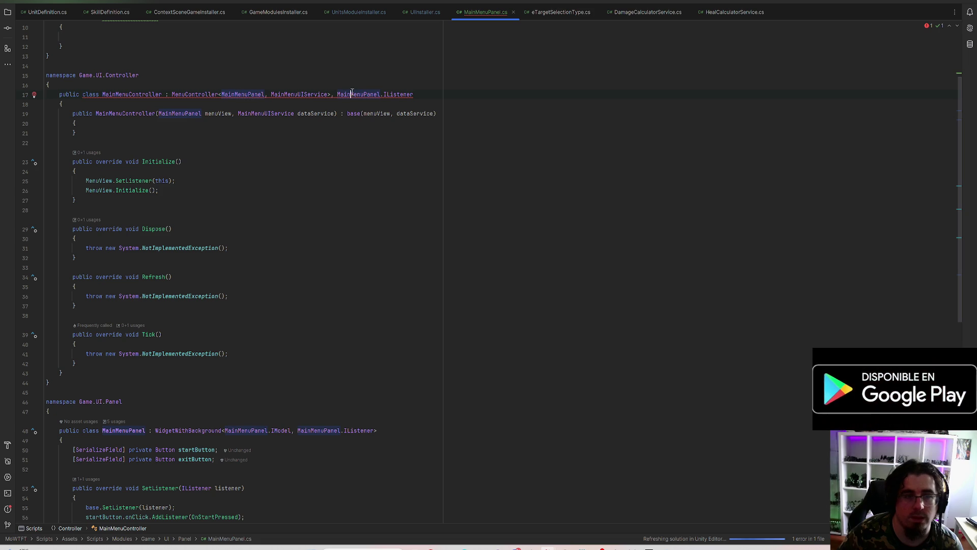
pyautogui.click(59, 96)
pyautogui.click(143, 128)
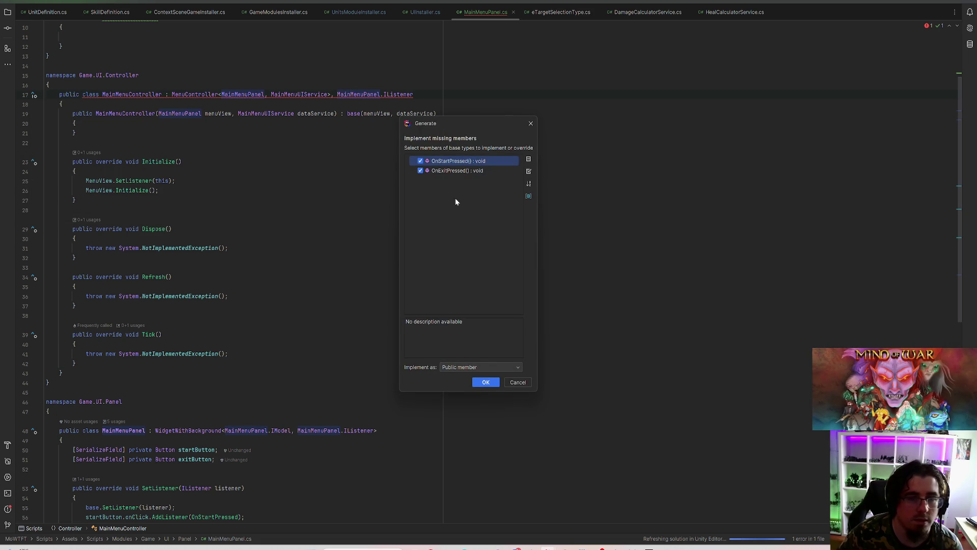
pyautogui.click(485, 379)
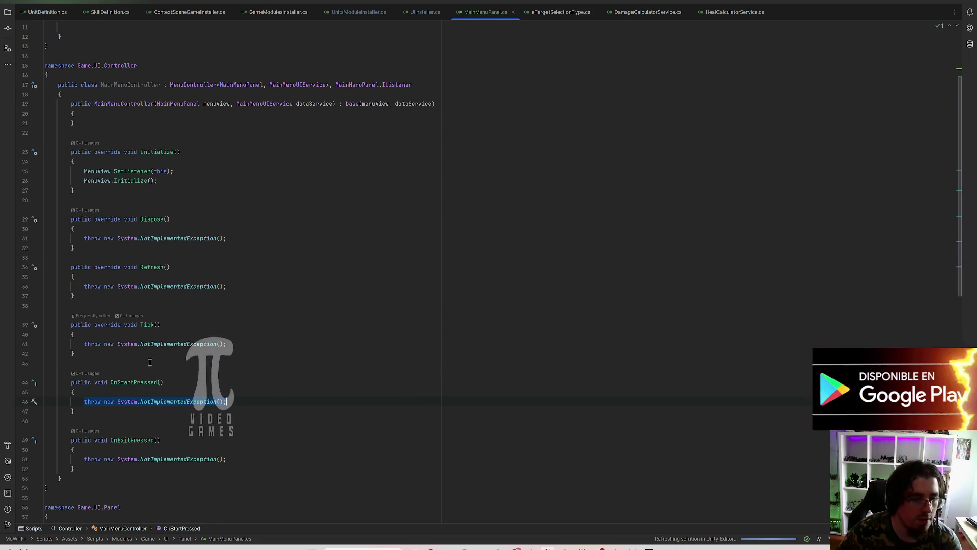
# Step: Delete the NotImplementedException line so Tick() is empty
pyautogui.scroll(-2, 163, 301)
pyautogui.click(230, 257)
pyautogui.hotkey('shift', 'Home')
pyautogui.hotkey('shift', 'Home')
pyautogui.press('BackSpace')
pyautogui.scroll(2, 218, 231)
pyautogui.scroll(2, 219, 231)
pyautogui.moveTo(226, 238)
pyautogui.mouseDown()
pyautogui.moveTo(44, 238)
pyautogui.moveTo(98, 238)
pyautogui.moveTo(85, 240)
pyautogui.mouseUp()
# Step: Leave Dispose() empty, discarding the partly typed MenuView call
pyautogui.write('MenuView.Dis')
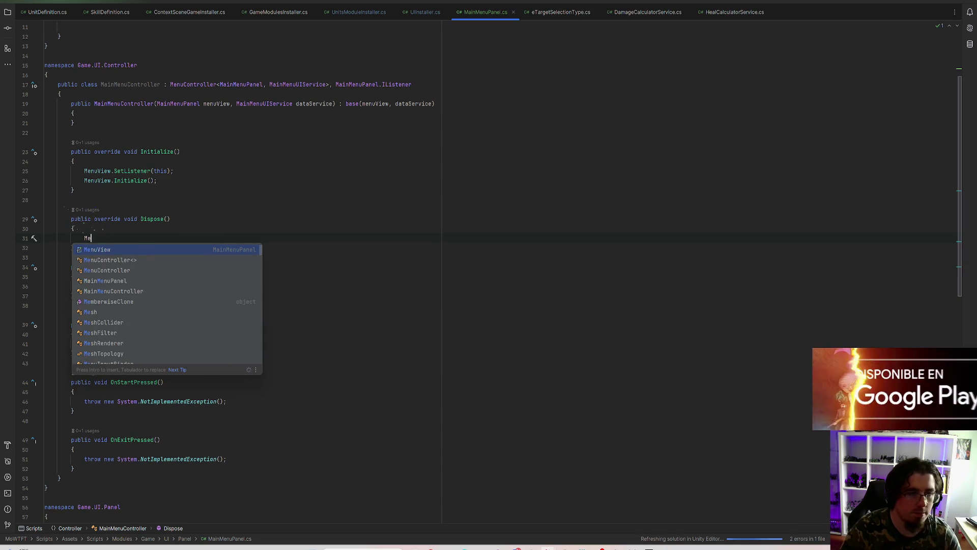
pyautogui.press('BackSpace')
pyautogui.press('BackSpace')
pyautogui.press('BackSpace')
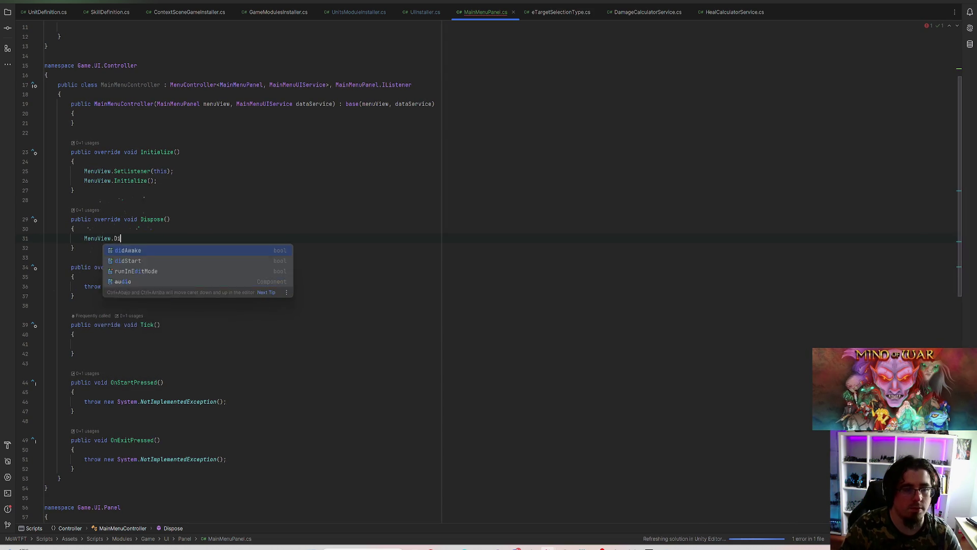
pyautogui.write('.')
pyautogui.press('BackSpace')
pyautogui.press('BackSpace')
pyautogui.press('BackSpace')
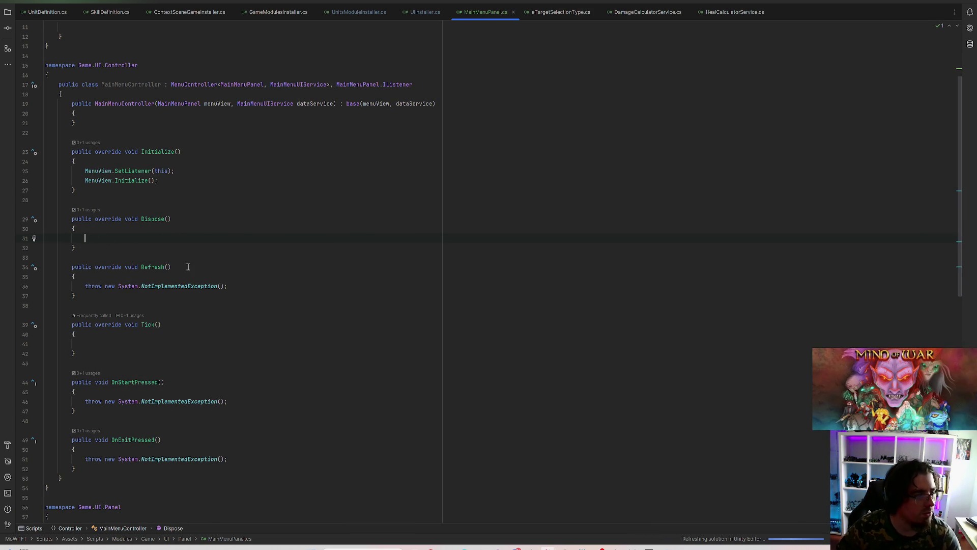
# Step: Replace Refresh()'s placeholder throw with MenuView.SetModel(), closing the accidental Rollback dialog
pyautogui.click(230, 287)
pyautogui.hotkey('shift', 'Home')
pyautogui.press('BackSpace')
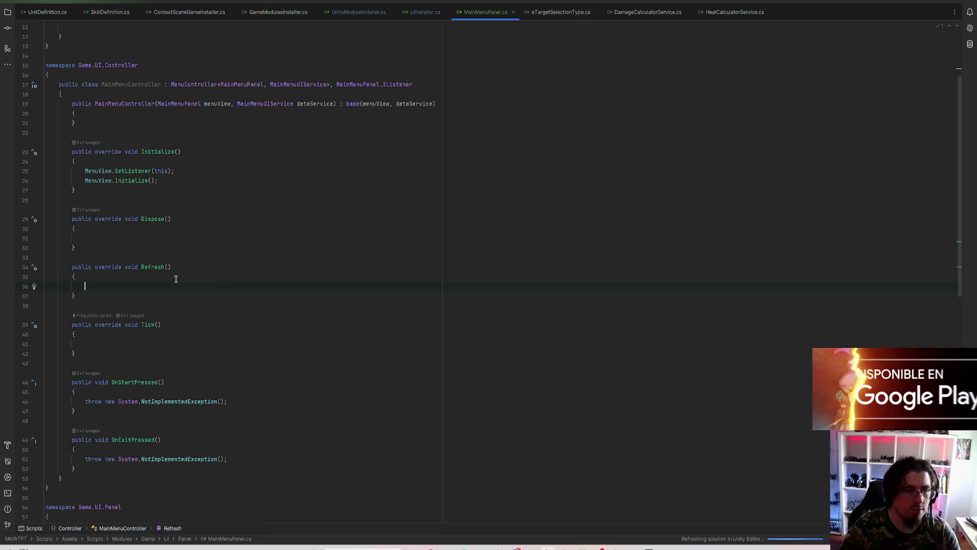
pyautogui.write('Menu.')
pyautogui.hotkey('ctrl', 'alt', 'z')
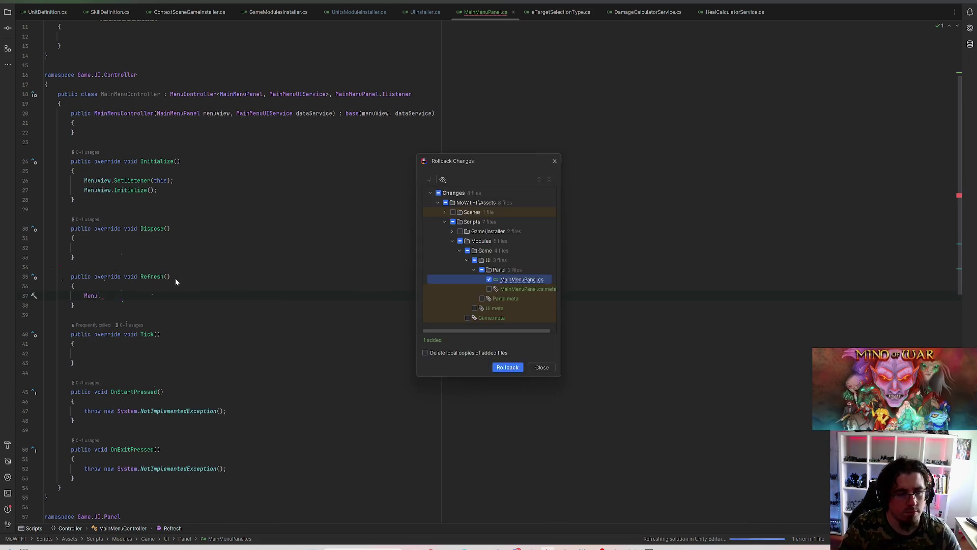
pyautogui.press('Escape')
pyautogui.press('BackSpace')
pyautogui.press('Return')
pyautogui.write('.Set')
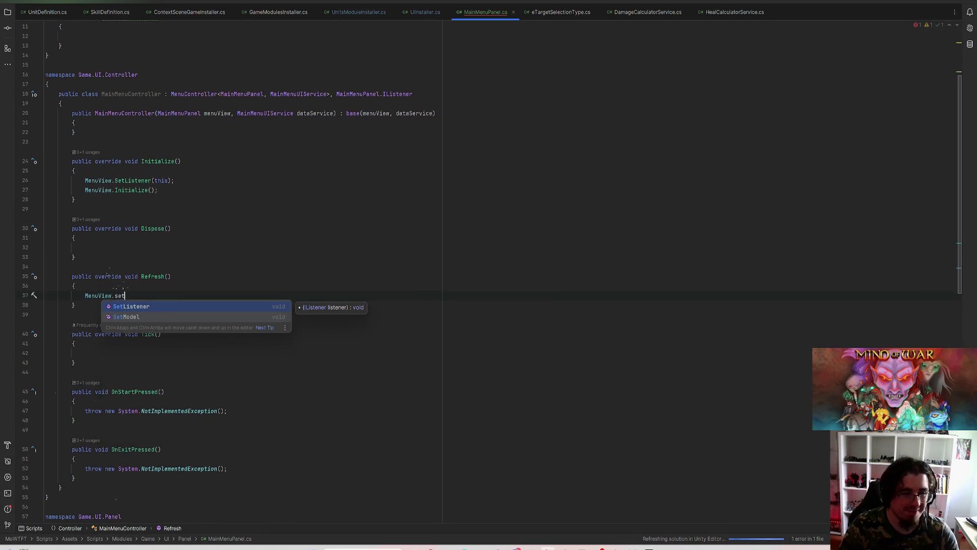
pyautogui.press('Down')
pyautogui.press('Return')
# Step: Insert var model = DataService.GetMainMenuModel(); above the SetModel call
pyautogui.hotkey('ctrl', 'alt', 'Return')
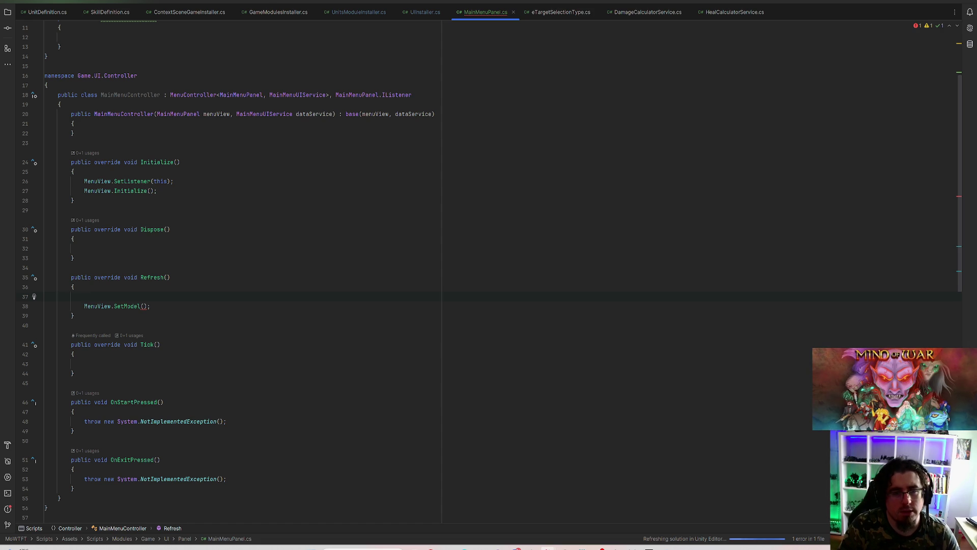
pyautogui.write('v')
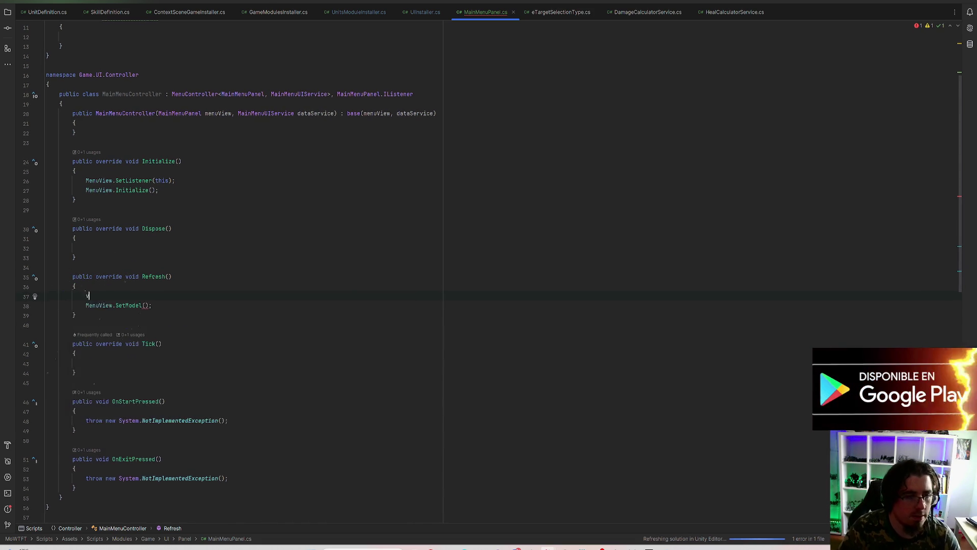
pyautogui.write('ar model = ')
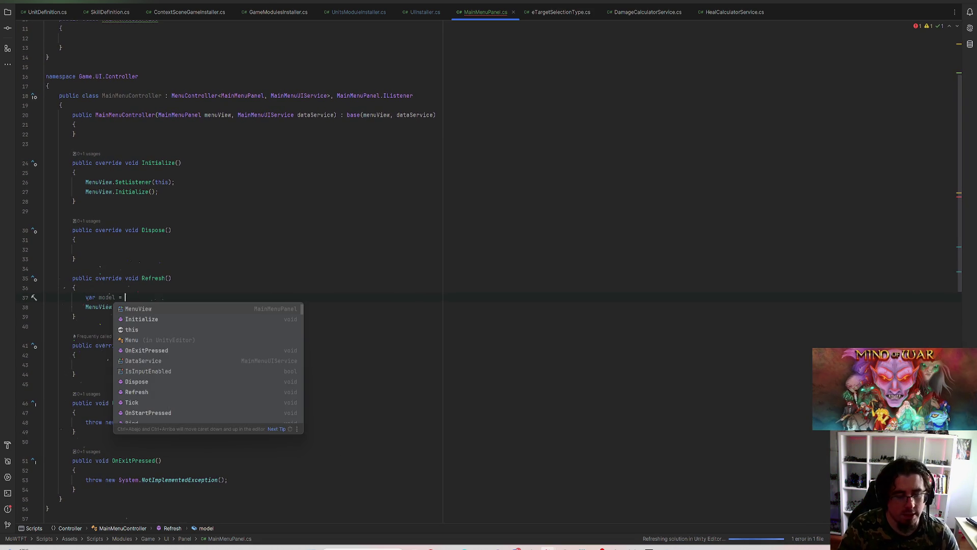
pyautogui.write('dat')
pyautogui.press('Return')
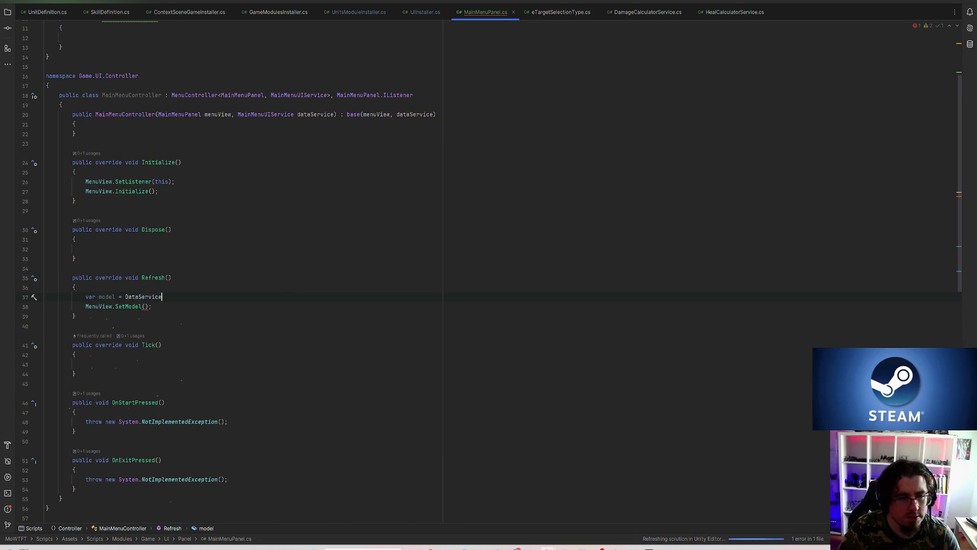
pyautogui.write('.GetMainMenuM')
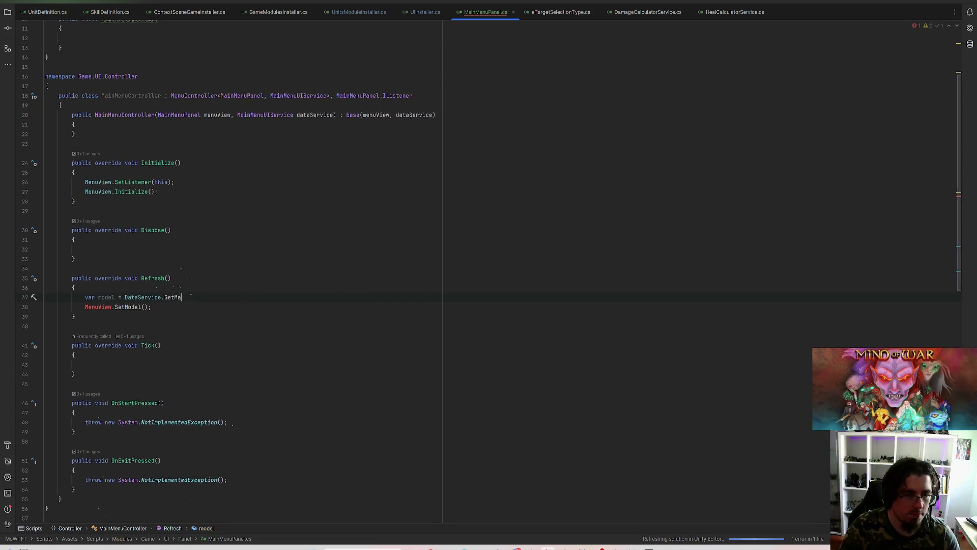
pyautogui.write('odel();')
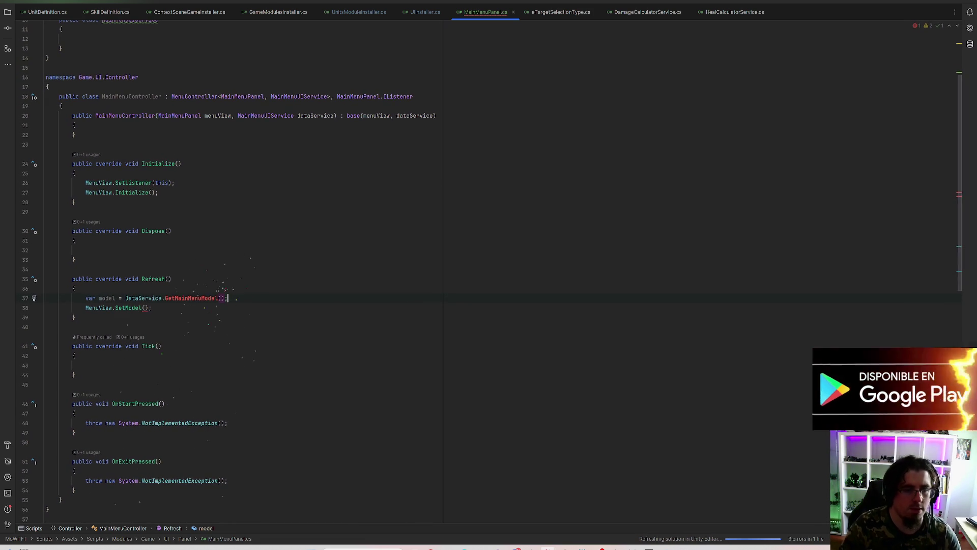
# Step: Pass the model variable into MenuView.SetModel(model)
pyautogui.click(179, 298)
pyautogui.doubleClick(116, 299)
pyautogui.click(146, 307)
pyautogui.write('model')
# Step: Create GetMainMenuModel() in MainMenuUIService returning MainMenuPanel.IModel
pyautogui.click(185, 297)
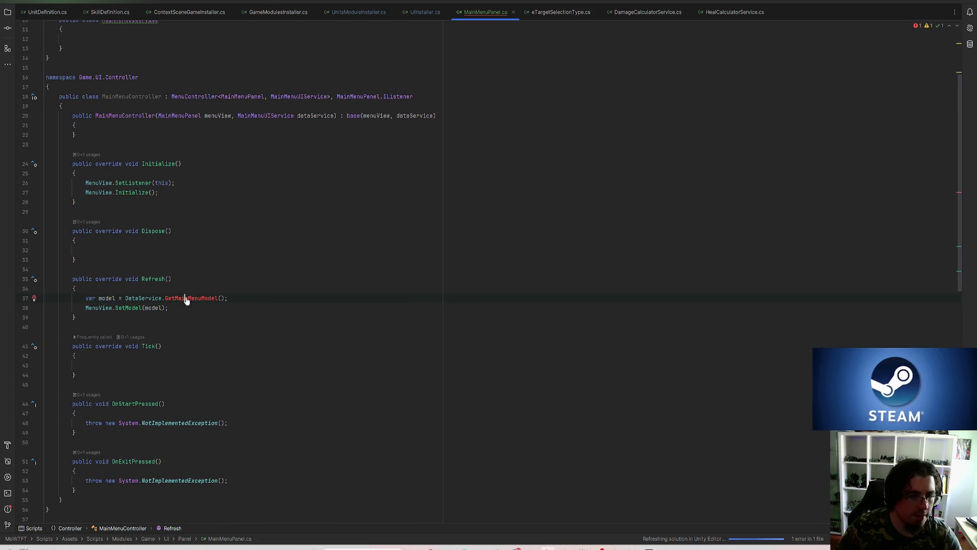
pyautogui.click(34, 300)
pyautogui.click(99, 312)
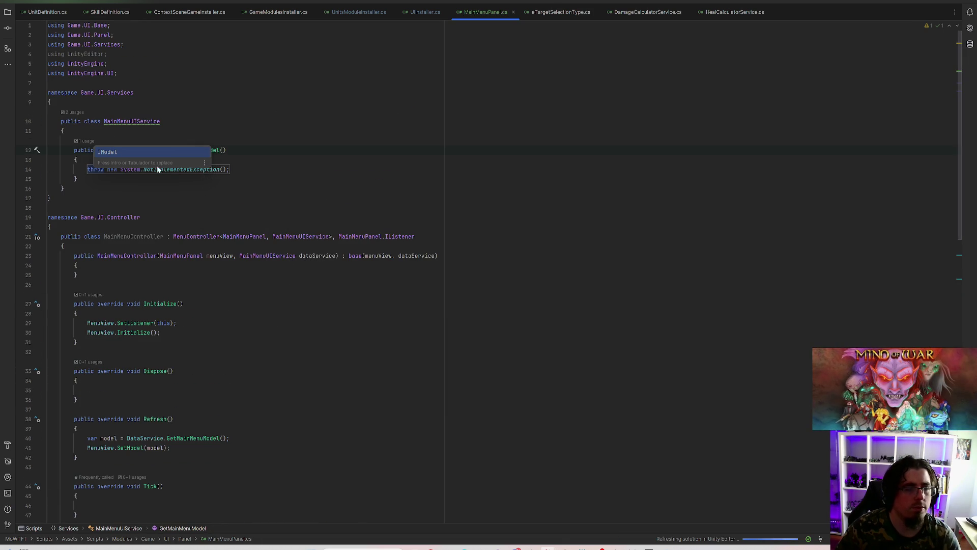
pyautogui.press('Return')
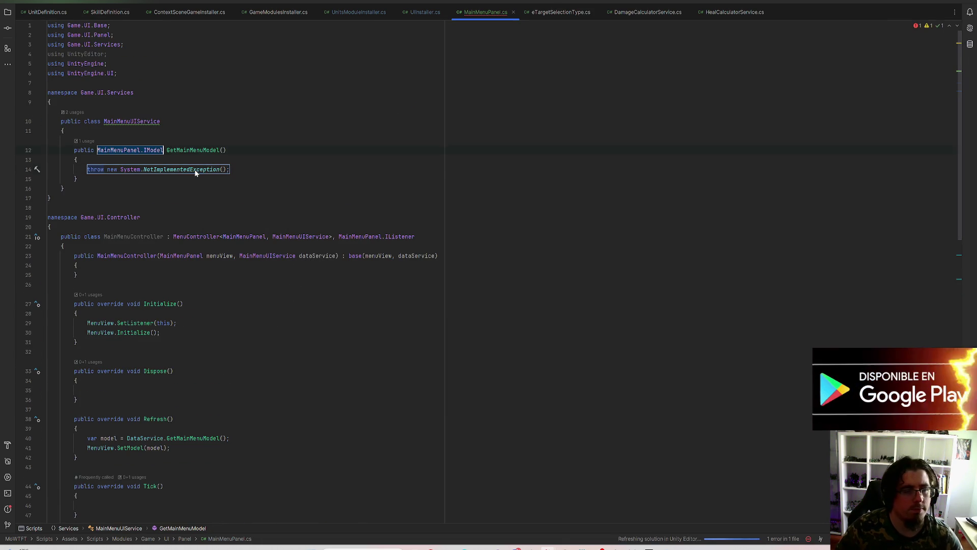
pyautogui.moveTo(232, 169); pyautogui.dragTo(87, 169)
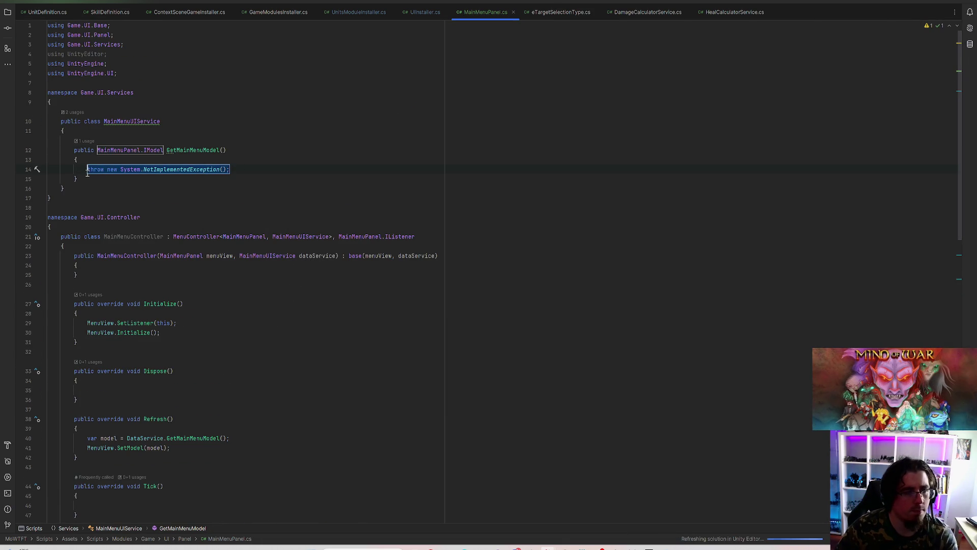
# Step: Empty GetMainMenuModel and make OnStartPressed call DataService.OnStartRequired()
pyautogui.press('BackSpace')
pyautogui.scroll(-10, 142, 180)
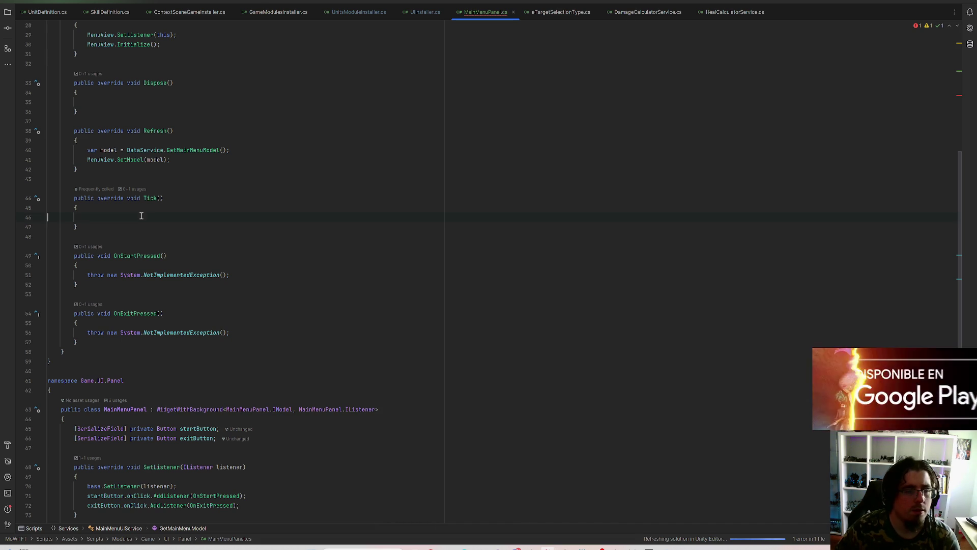
pyautogui.moveTo(88, 275); pyautogui.dragTo(261, 273)
pyautogui.press('BackSpace')
pyautogui.write('DataService')
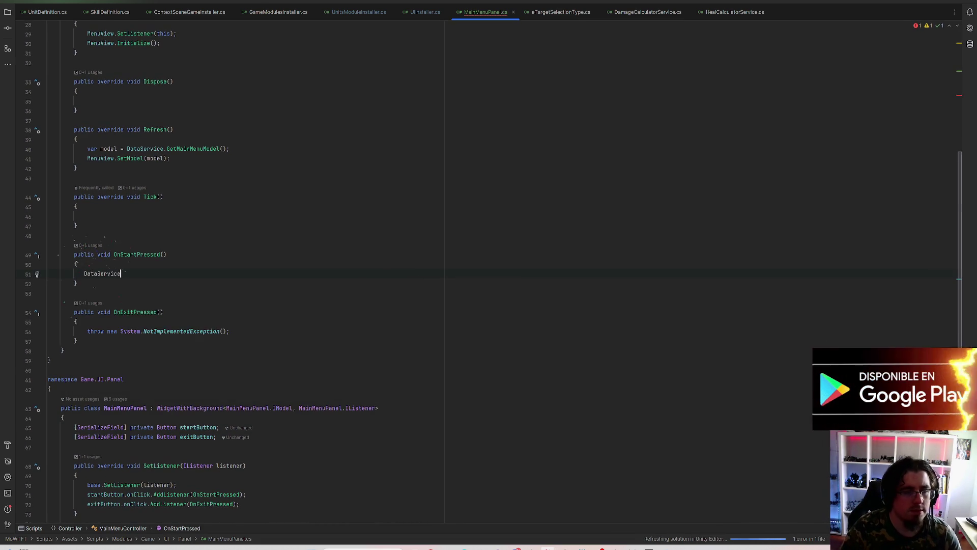
pyautogui.write('.OnSt')
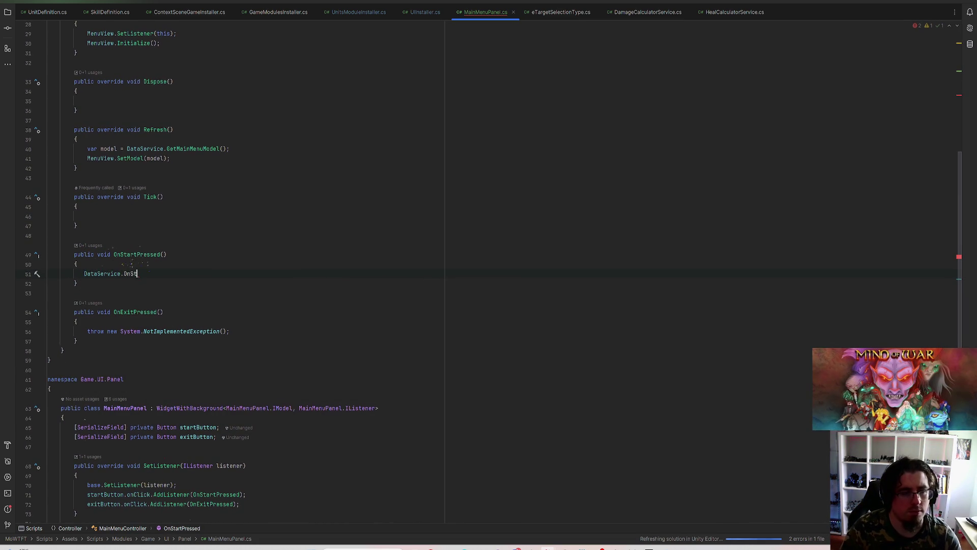
pyautogui.write('artRequired();')
pyautogui.press('Home')
pyautogui.press('Return')
pyautogui.press('Up')
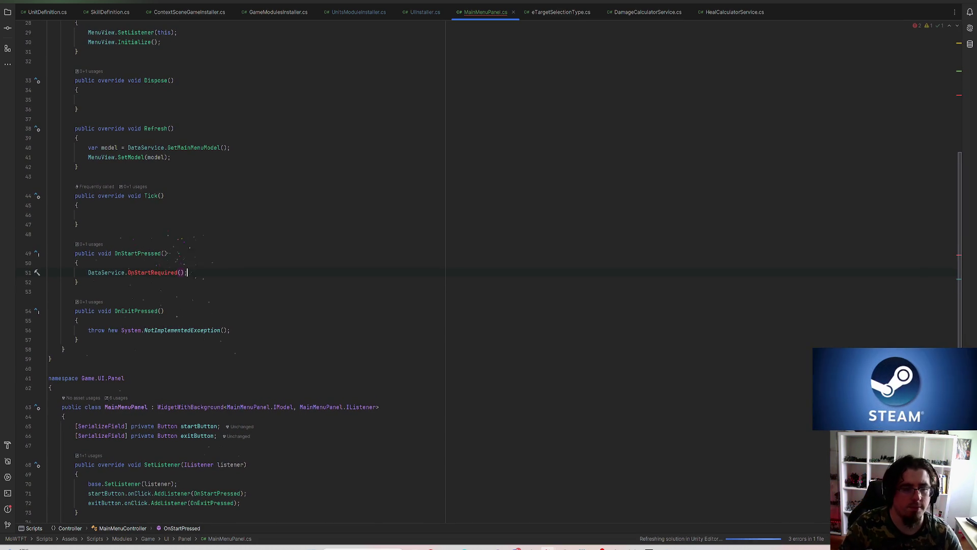
pyautogui.press('BackSpace')
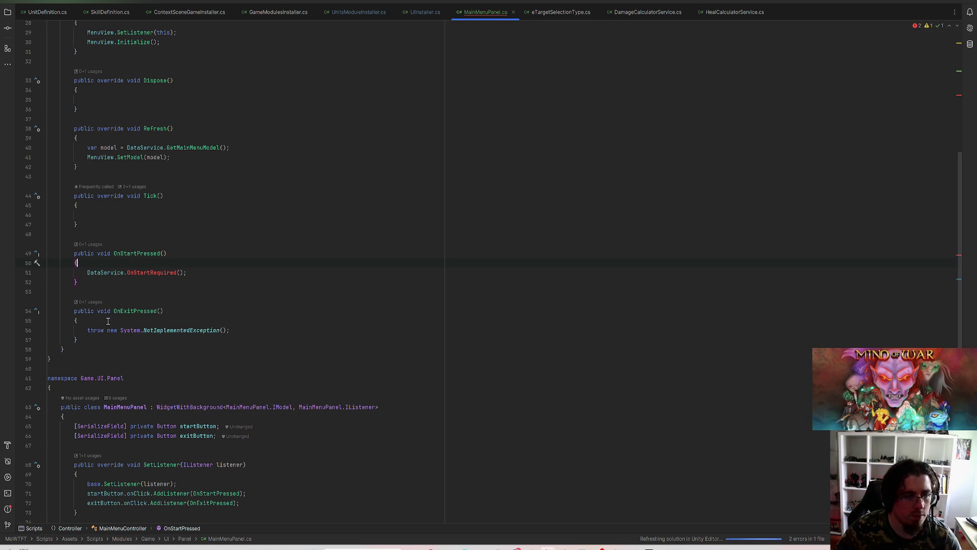
# Step: Replace OnExitPressed's placeholder throw with DataService.OnExitRequired();
pyautogui.moveTo(118, 330); pyautogui.dragTo(274, 328)
pyautogui.press('BackSpace')
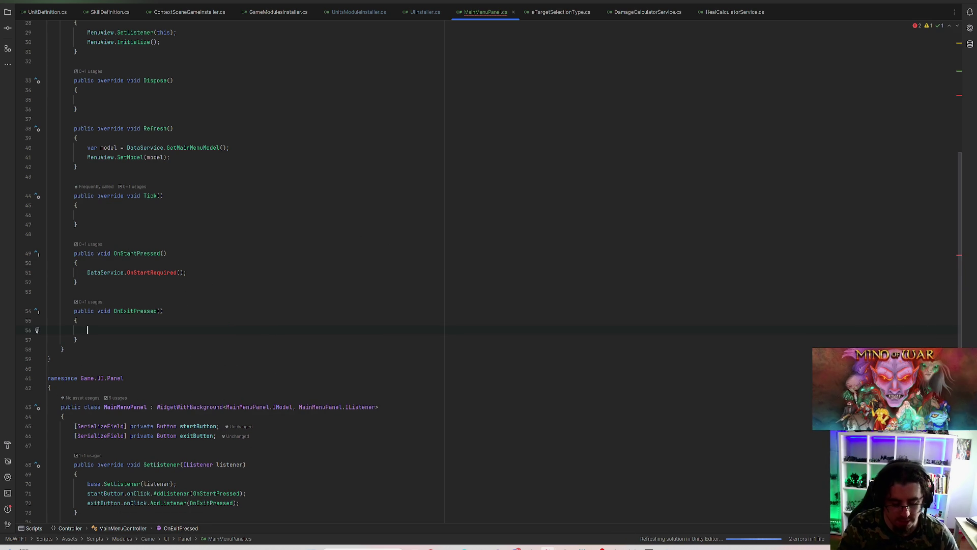
pyautogui.write('DataService.')
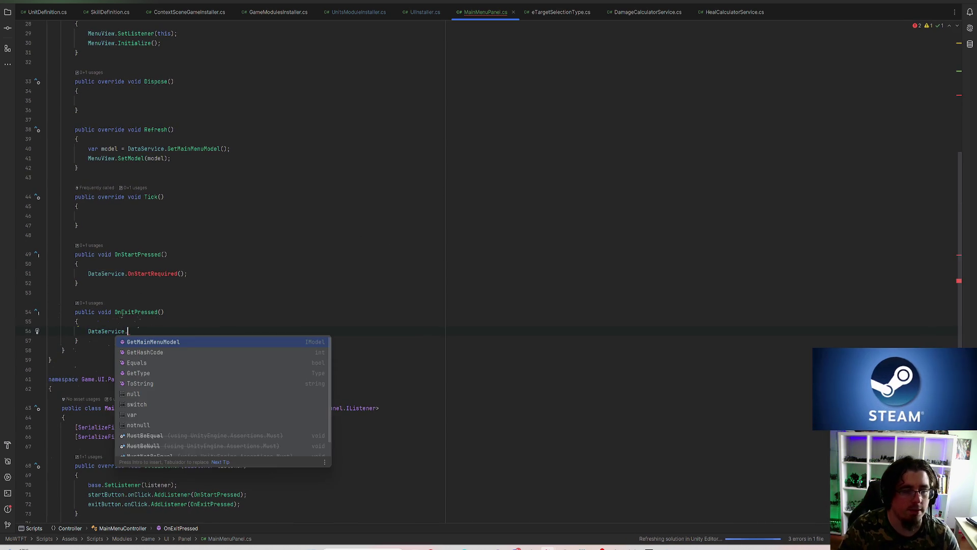
pyautogui.write('OnExitRequired')
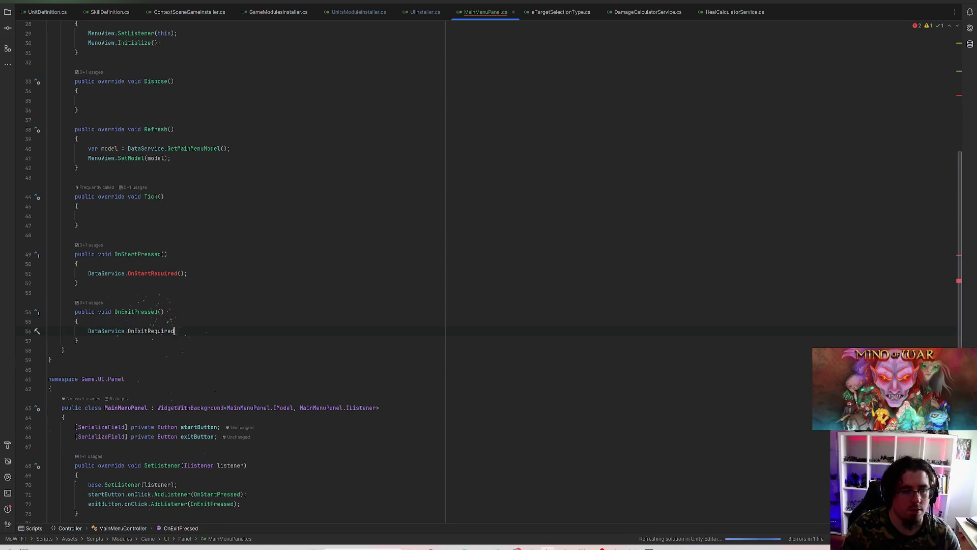
pyautogui.press('Return')
pyautogui.write(';')
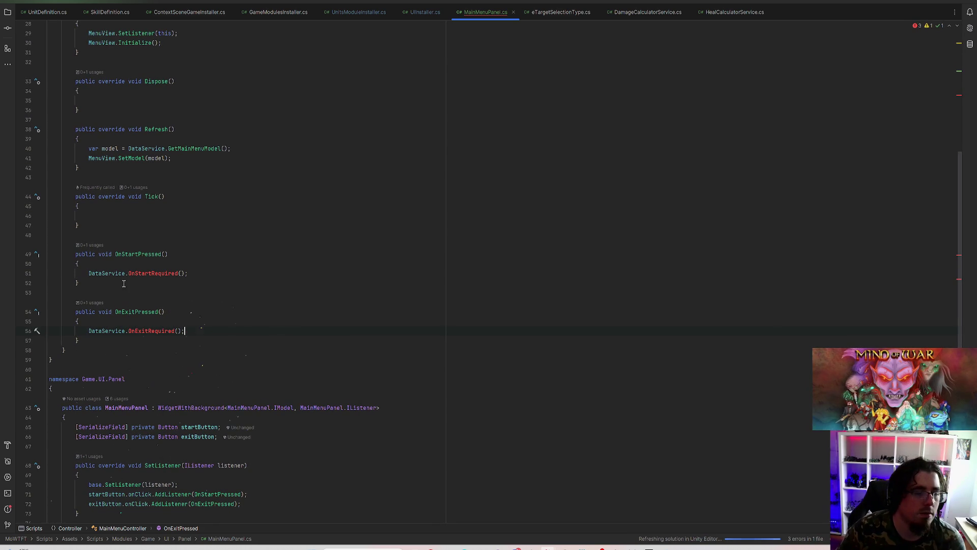
pyautogui.click(37, 273)
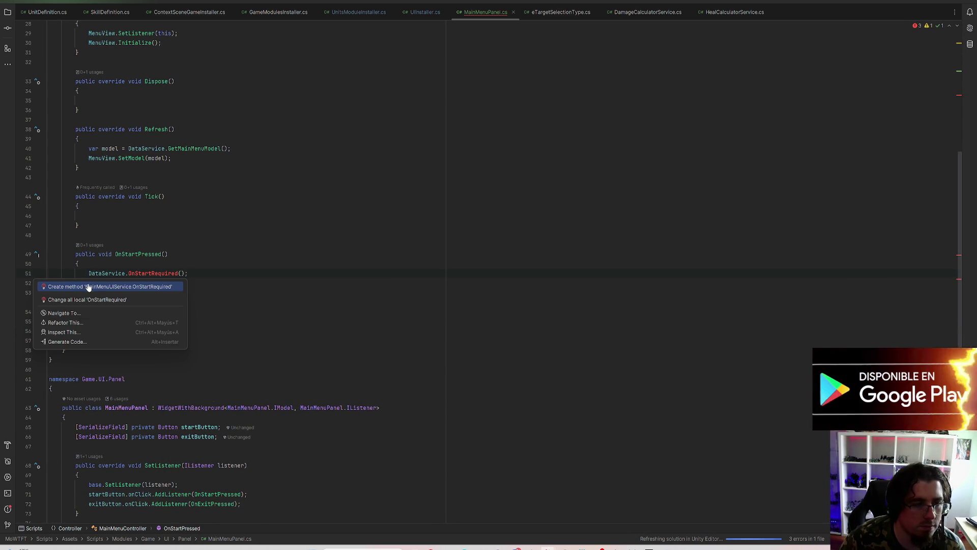
# Step: Generate OnStartRequired() and OnExitRequired() methods in MainMenuUIService
pyautogui.click(91, 288)
pyautogui.scroll(-5, 153, 33)
pyautogui.click(141, 361)
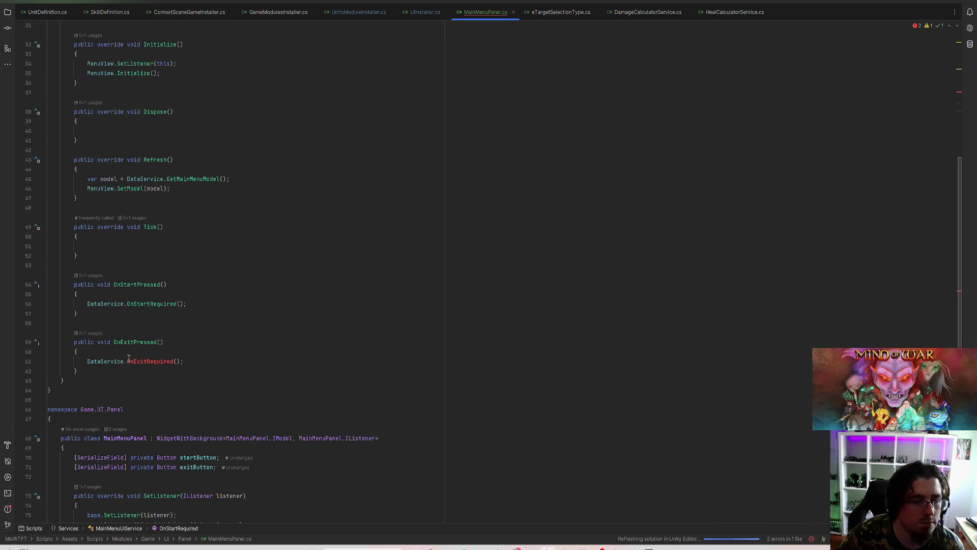
pyautogui.click(38, 361)
pyautogui.click(76, 366)
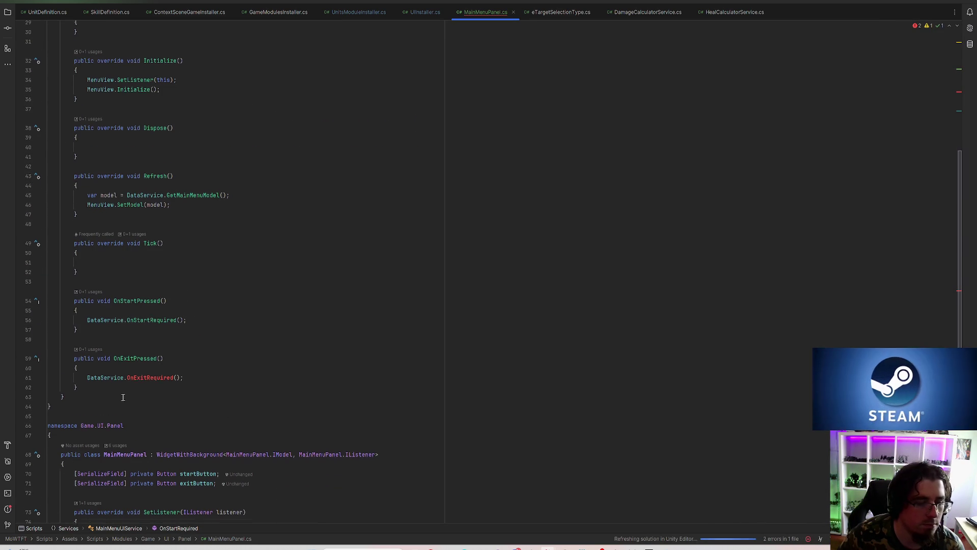
pyautogui.click(38, 371)
pyautogui.click(112, 381)
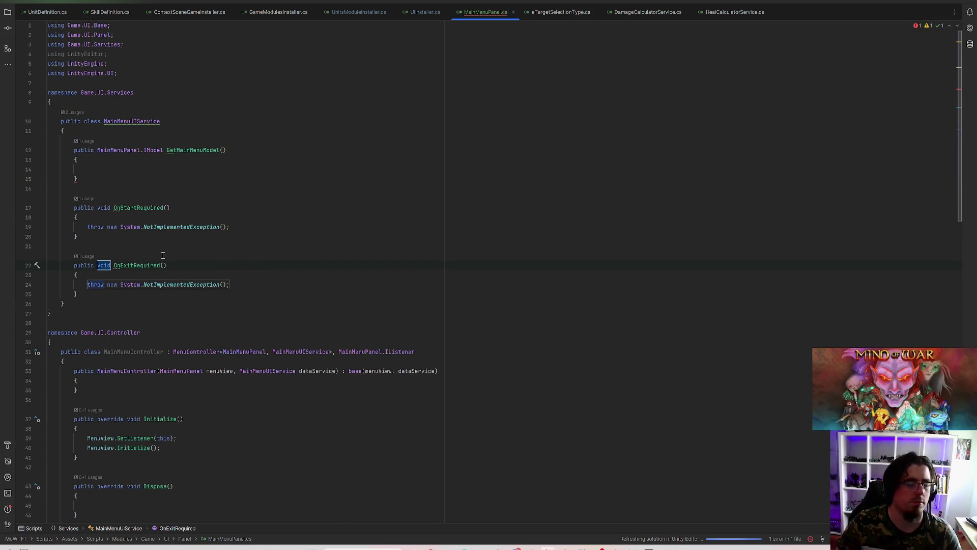
# Step: Delete the unused using UnityEditor import
pyautogui.hotkey('shift', 'Up')
pyautogui.press('BackSpace')
pyautogui.scroll(-2, 173, 280)
pyautogui.click(145, 291)
pyautogui.scroll(2, 227, 196)
pyautogui.scroll(-15, 194, 262)
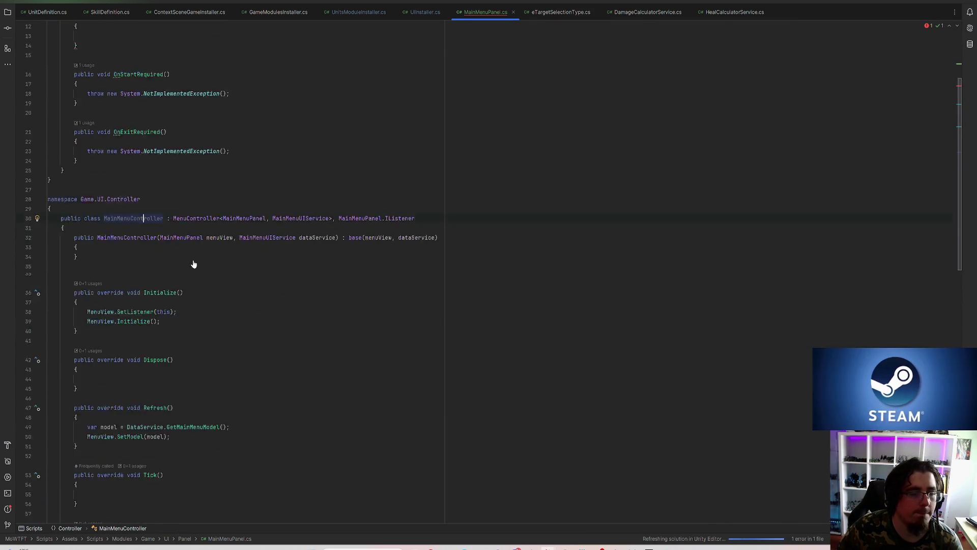
pyautogui.scroll(5, 179, 233)
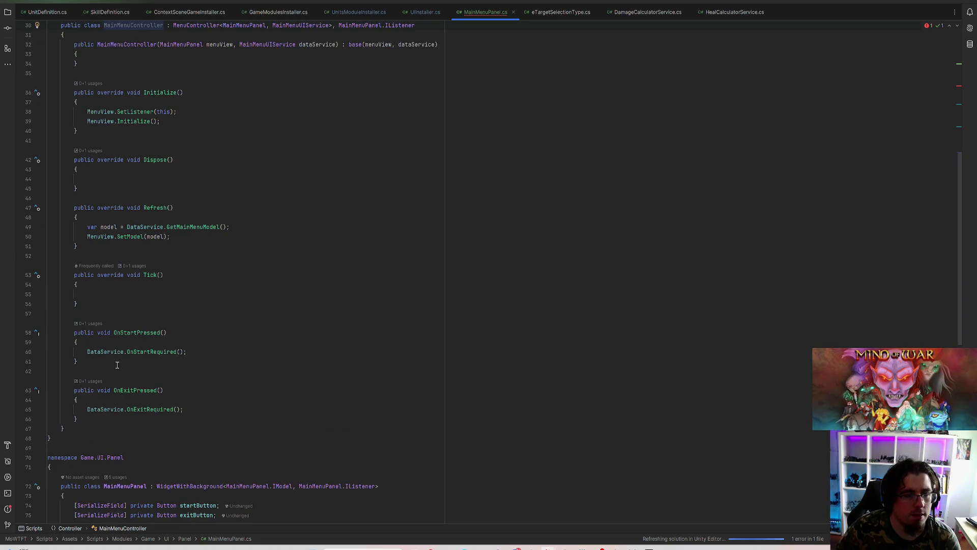
pyautogui.scroll(7, 151, 359)
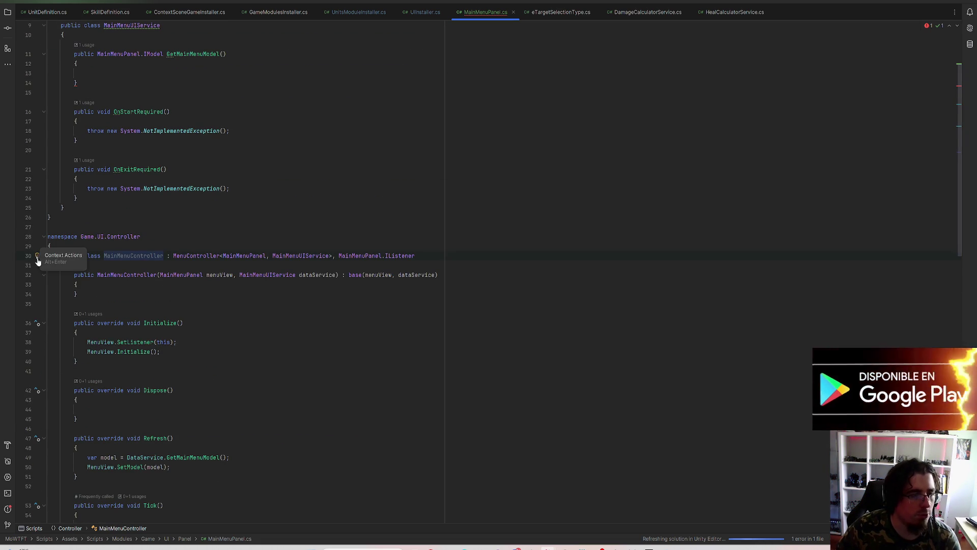
# Step: Move MainMenuController to MainMenuController.cs, add it to Git, and delete the empty Controller namespace
pyautogui.click(37, 255)
pyautogui.click(74, 282)
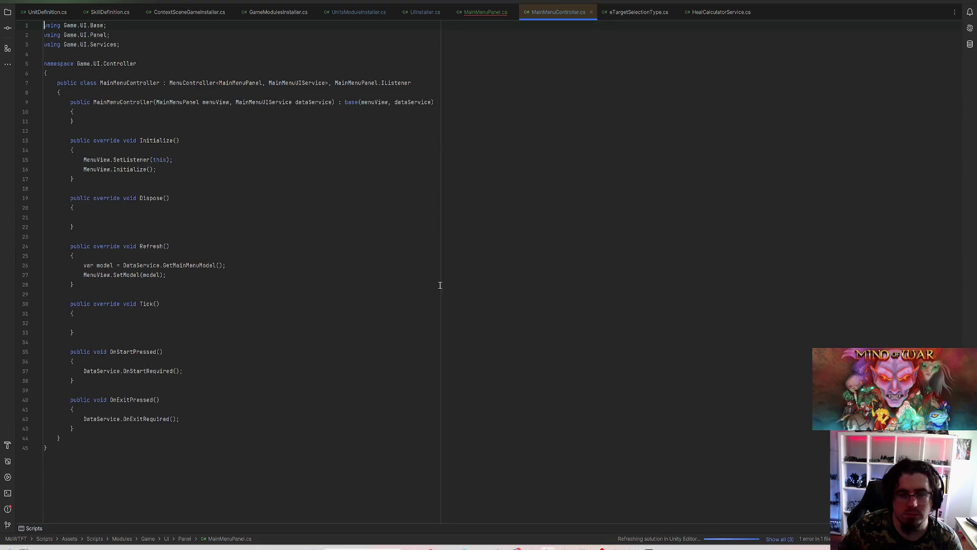
pyautogui.click(508, 362)
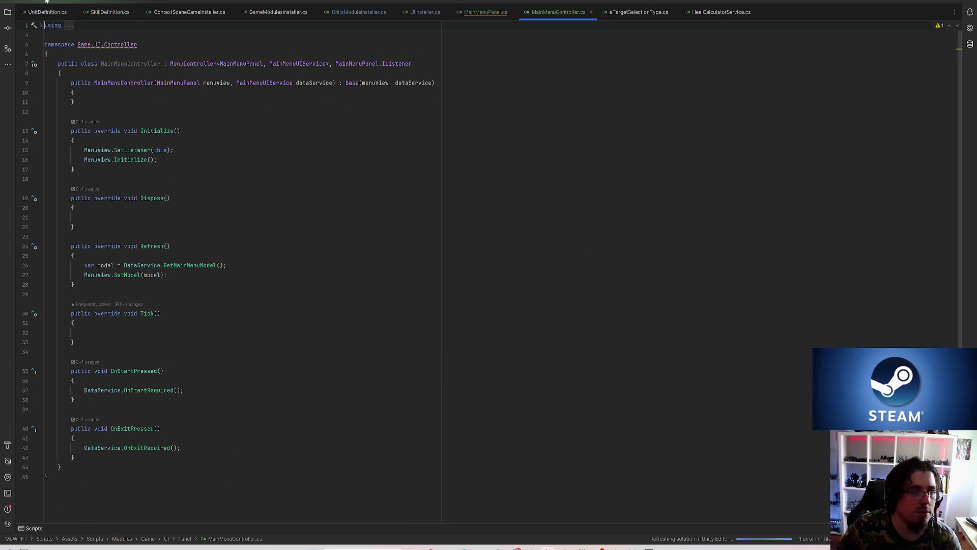
pyautogui.click(124, 304)
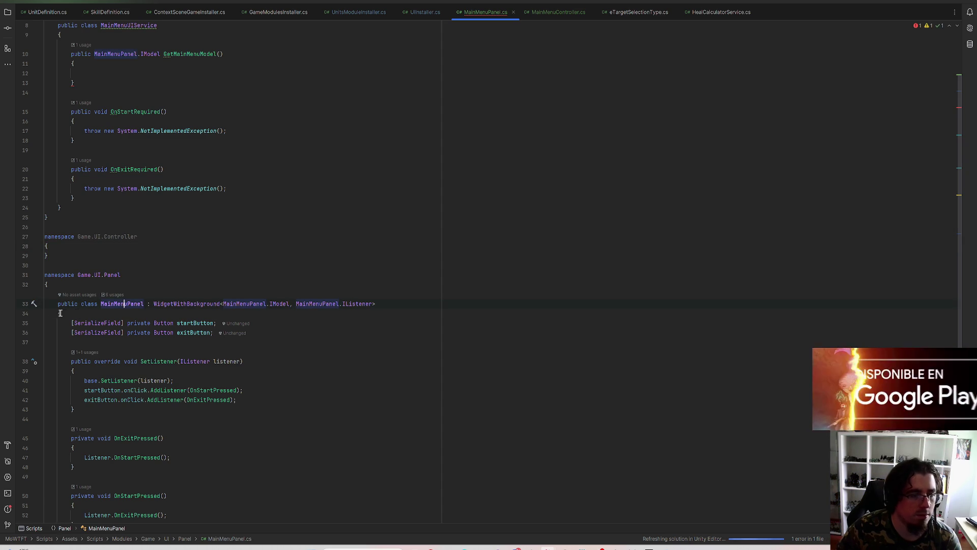
pyautogui.click(36, 306)
pyautogui.press('Escape')
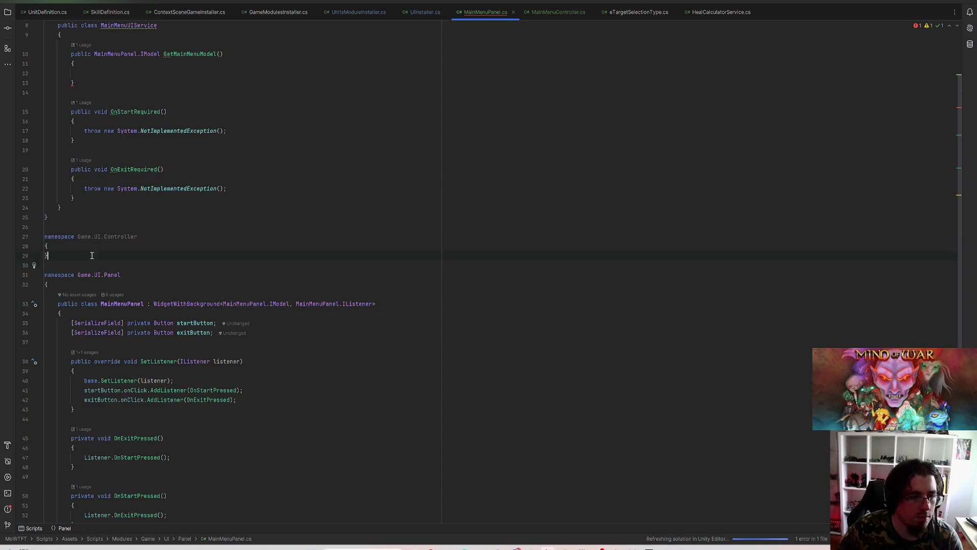
pyautogui.moveTo(34, 256); pyautogui.dragTo(34, 238)
pyautogui.press('BackSpace')
# Step: Move MainMenuUIService to MainMenuUIService.cs, add it to Git, and delete the empty Services namespace
pyautogui.scroll(3, 103, 234)
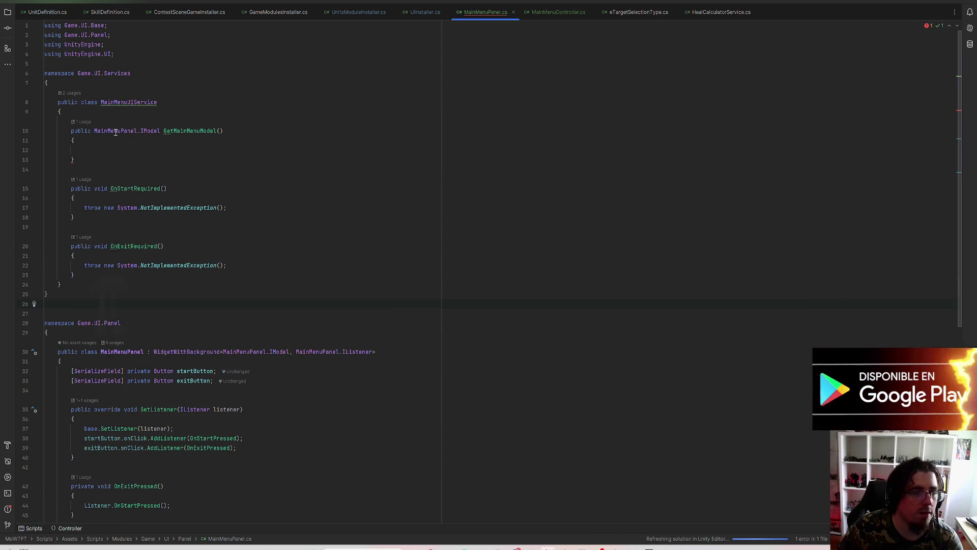
pyautogui.click(118, 104)
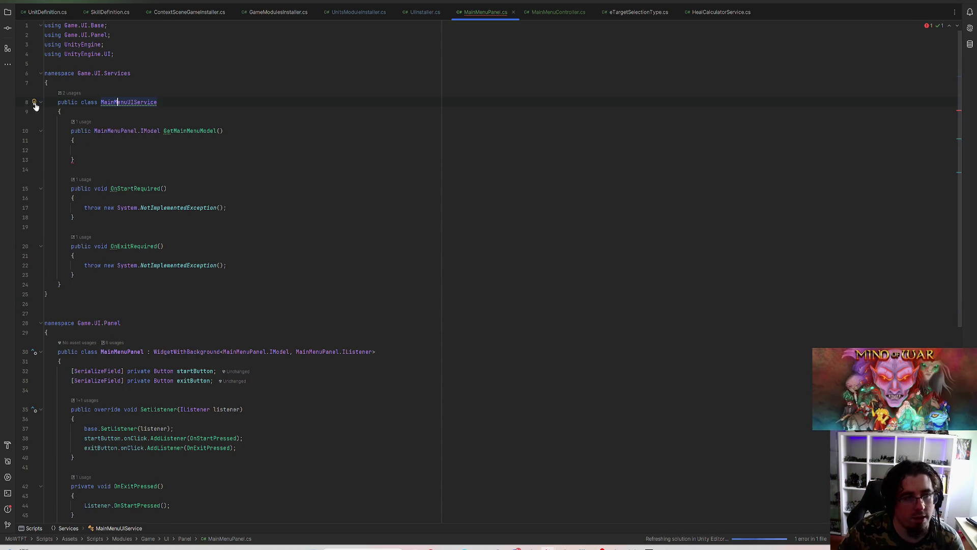
pyautogui.click(35, 105)
pyautogui.click(87, 127)
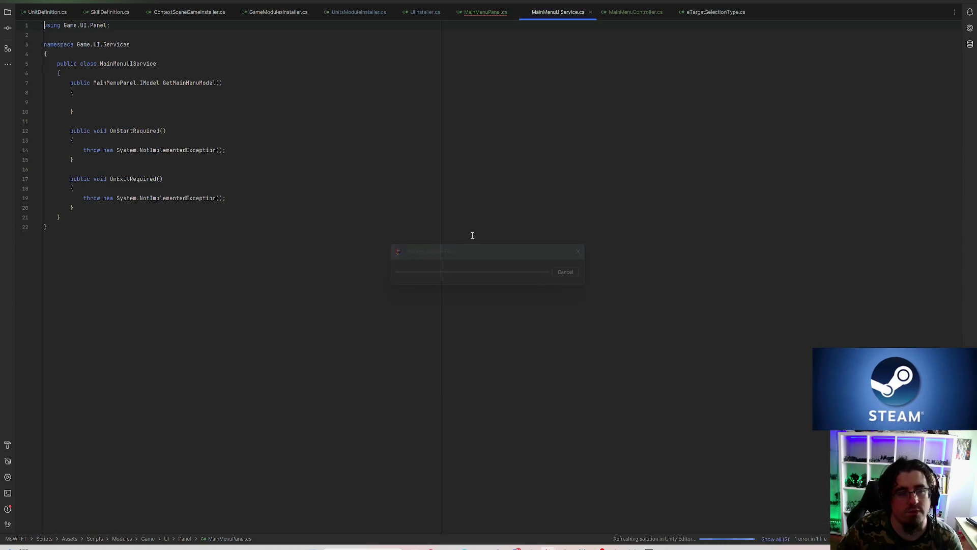
pyautogui.click(507, 360)
pyautogui.click(487, 12)
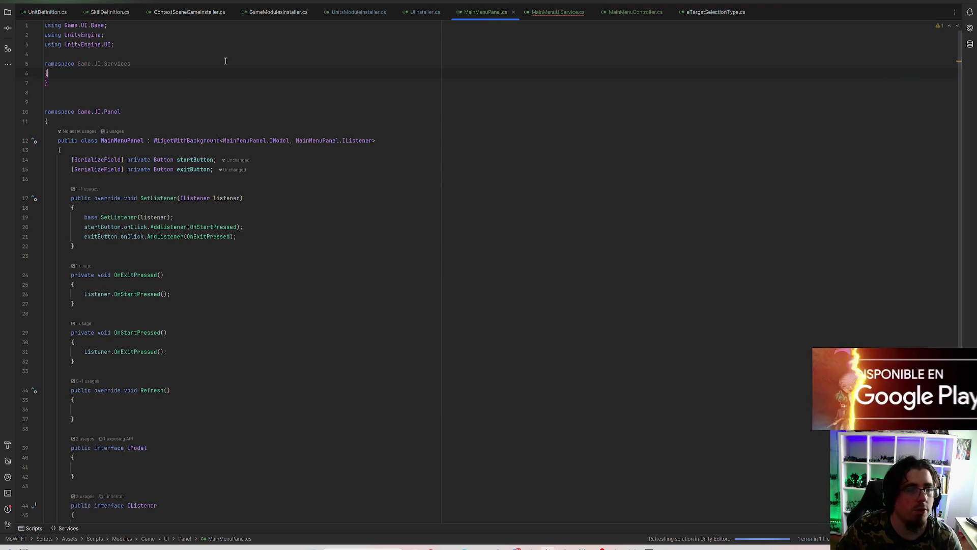
pyautogui.press('BackSpace')
pyautogui.press('BackSpace')
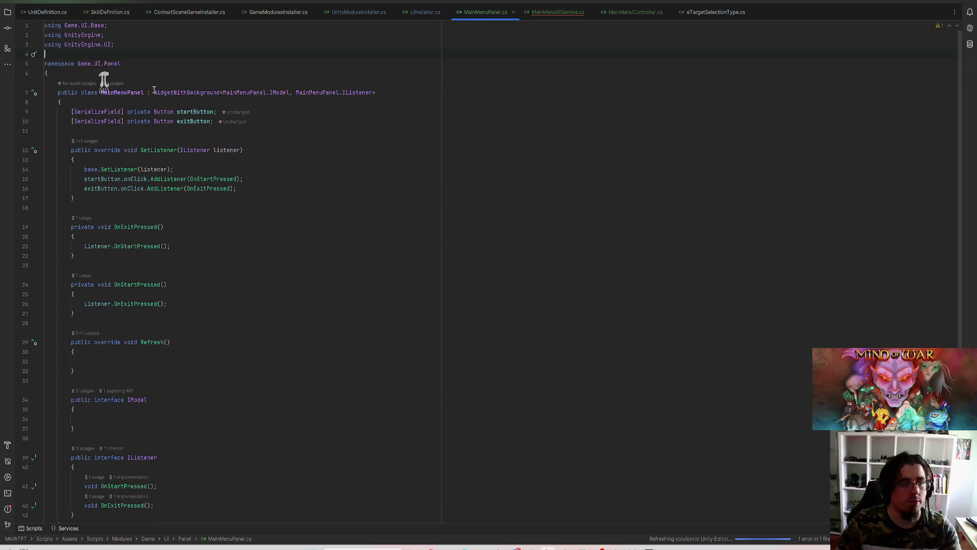